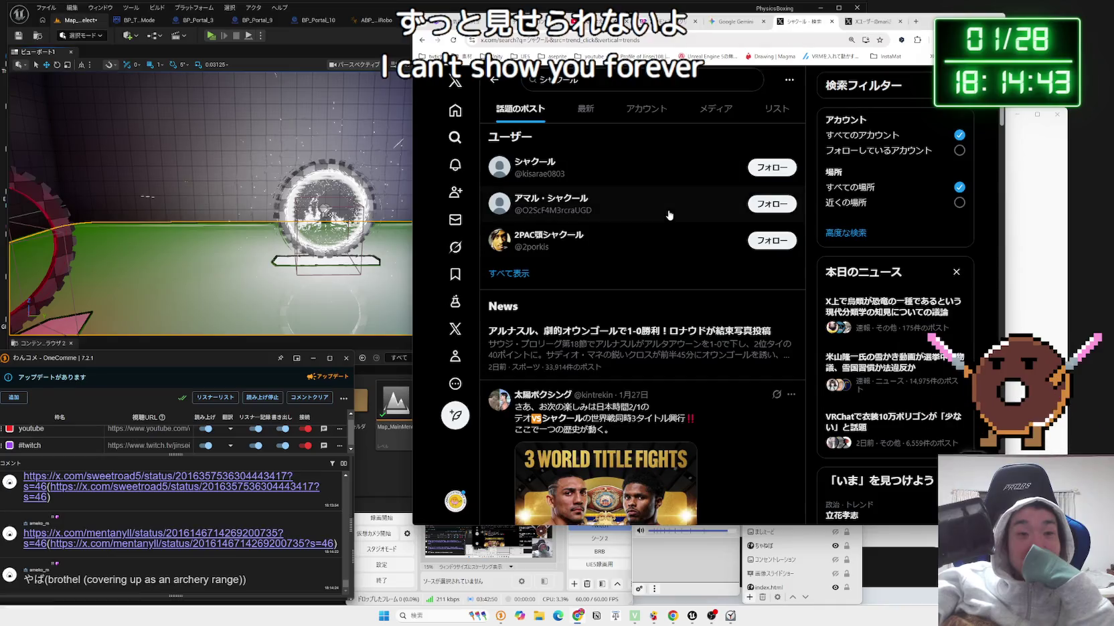
# View the boxing card image full size, then close it.
pyautogui.scroll(-5, 648, 266)
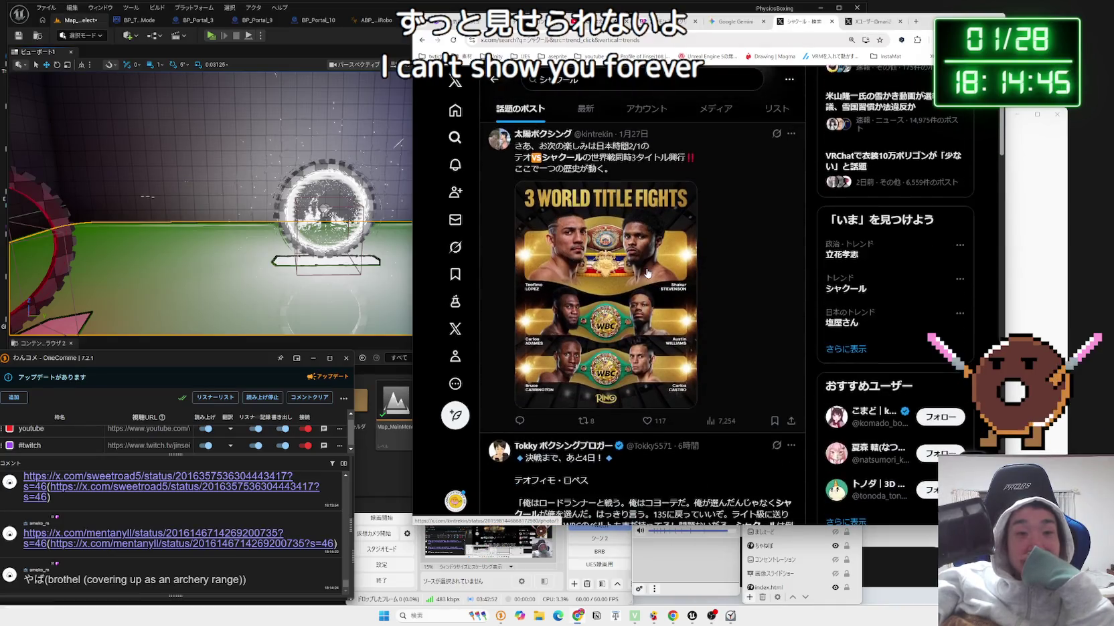
pyautogui.click(647, 272)
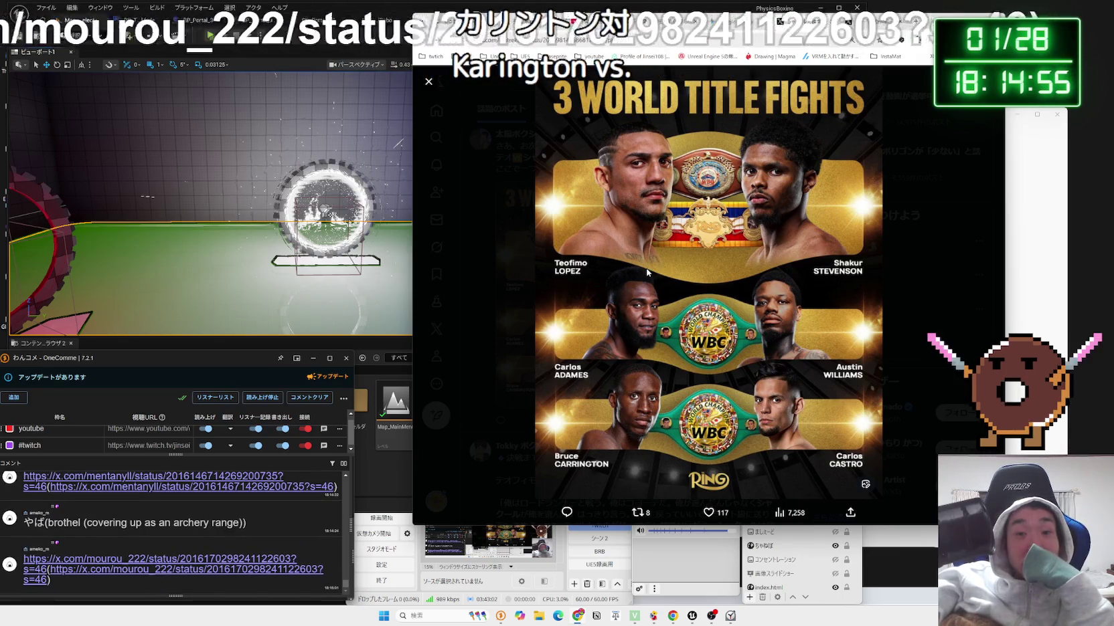
pyautogui.click(921, 274)
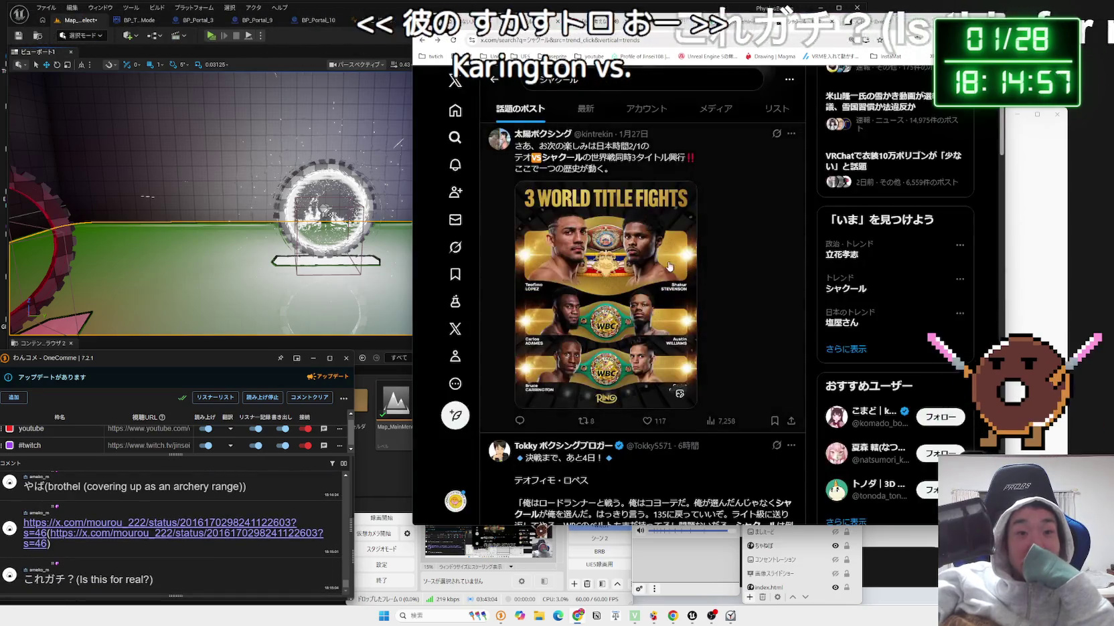
pyautogui.scroll(-3, 668, 266)
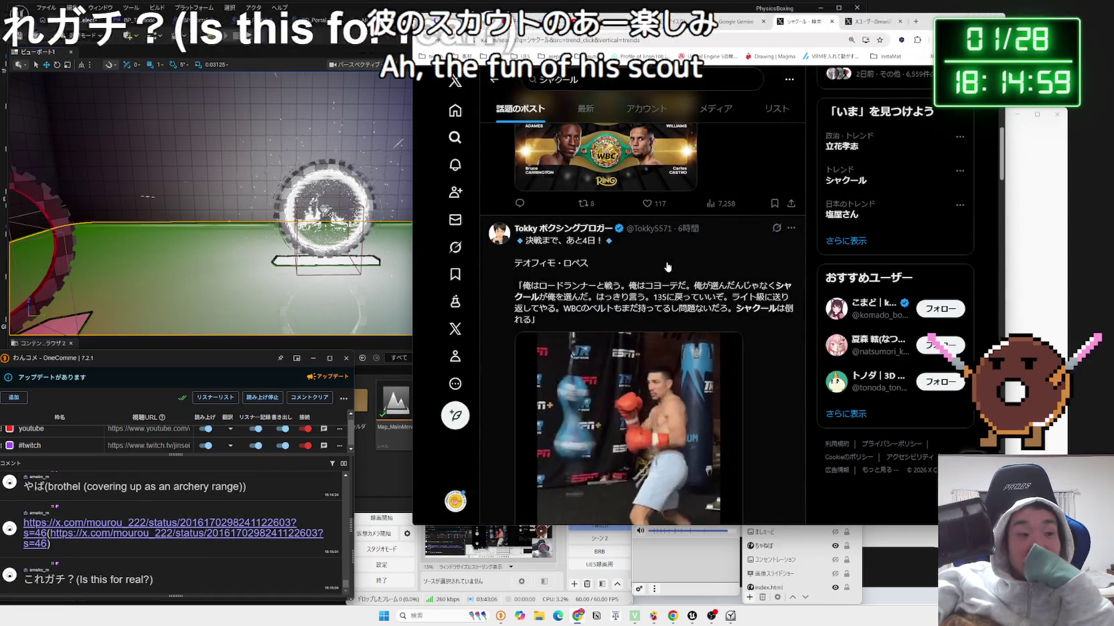
pyautogui.scroll(3, 668, 267)
# Open the post linked in a chat comment, read through its text, then close its tab.
pyautogui.click(177, 532)
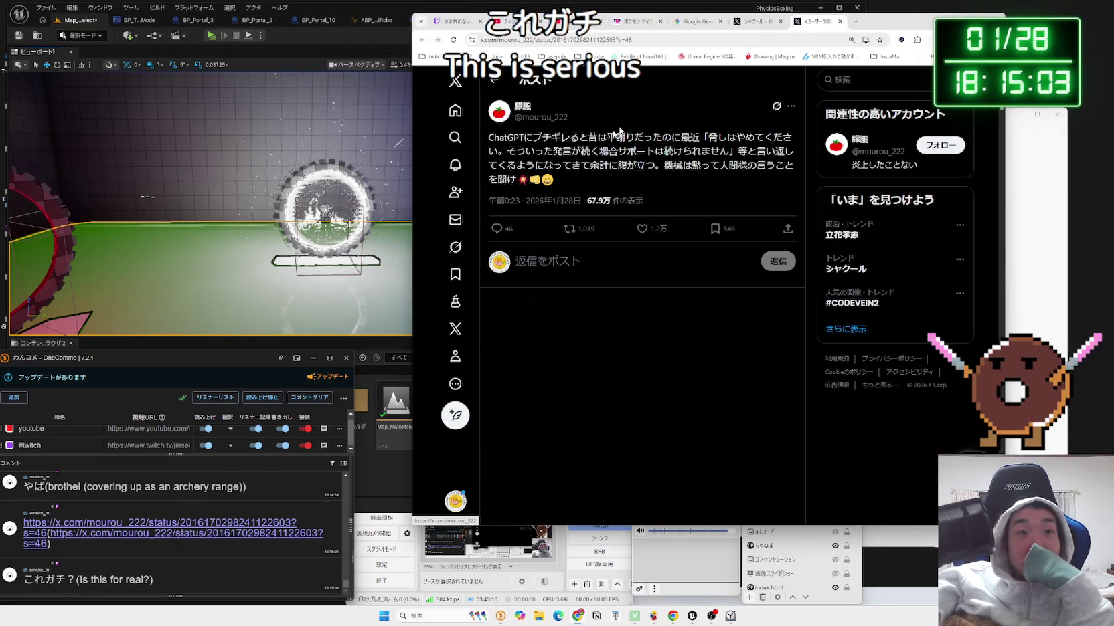
pyautogui.click(696, 143)
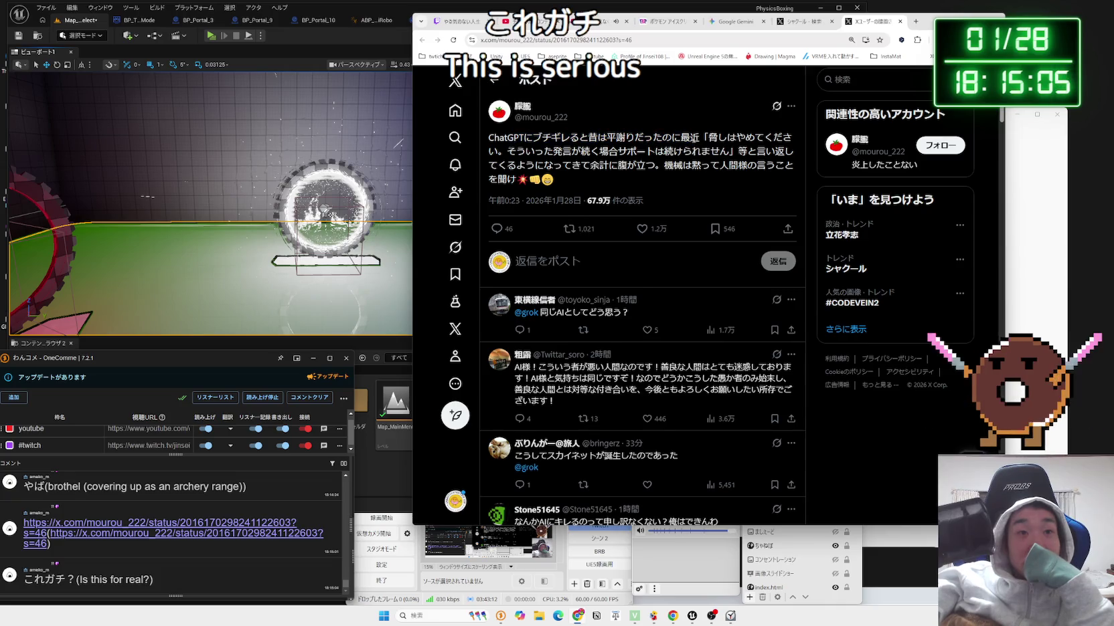
pyautogui.moveTo(565, 139)
pyautogui.mouseDown()
pyautogui.moveTo(519, 139)
pyautogui.moveTo(724, 151)
pyautogui.mouseUp()
pyautogui.click(519, 138)
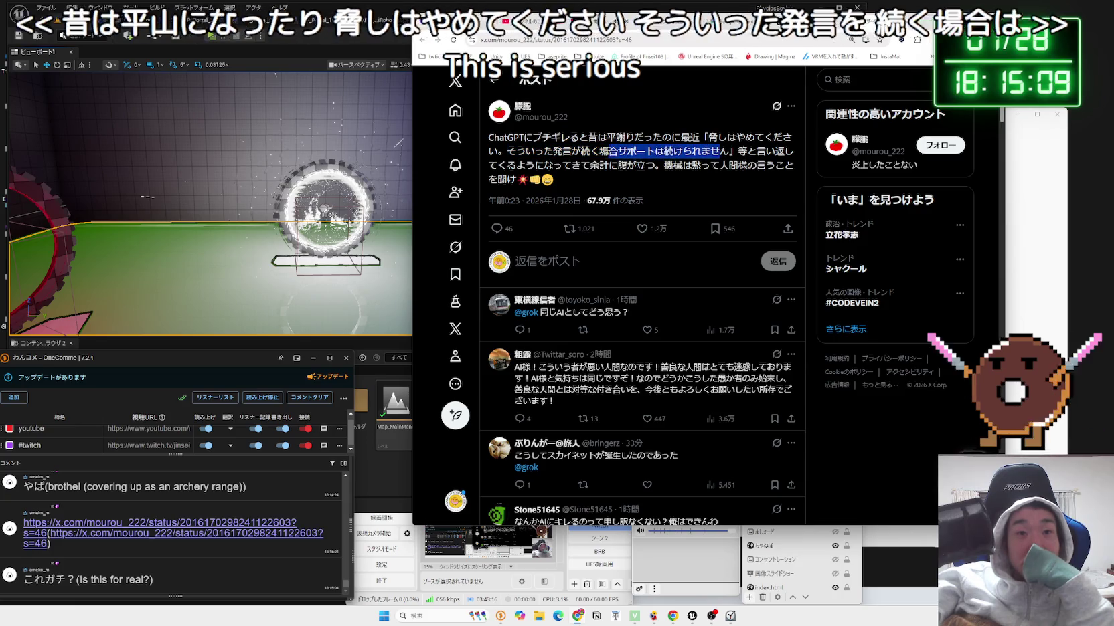
pyautogui.moveTo(503, 152)
pyautogui.mouseDown()
pyautogui.moveTo(769, 165)
pyautogui.moveTo(682, 165)
pyautogui.moveTo(725, 181)
pyautogui.mouseUp()
pyautogui.click(537, 158)
pyautogui.click(725, 182)
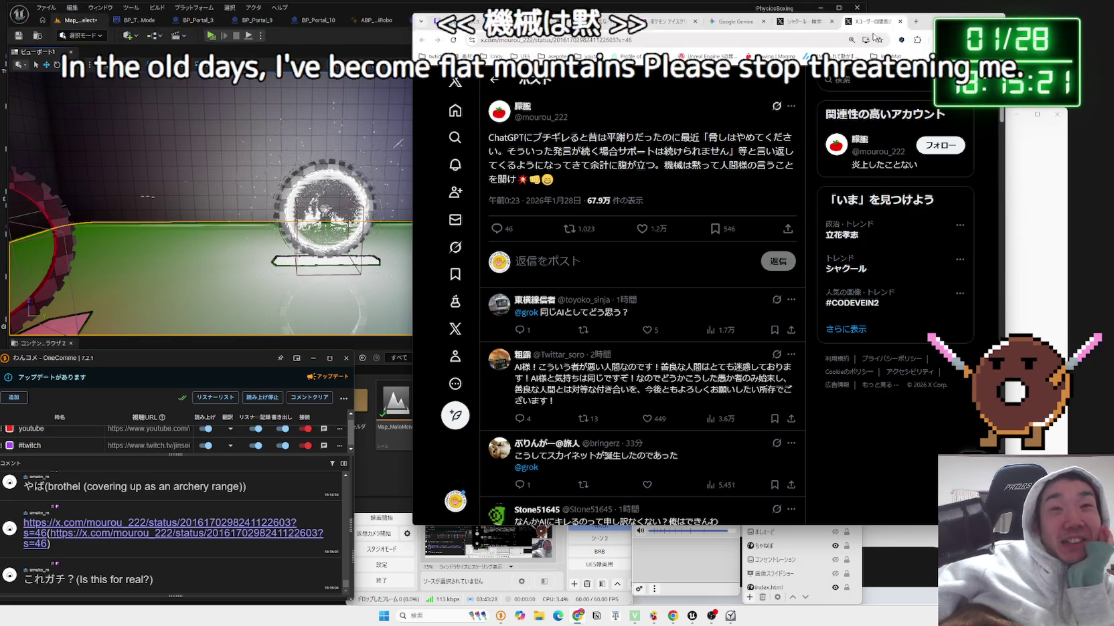
pyautogui.click(900, 24)
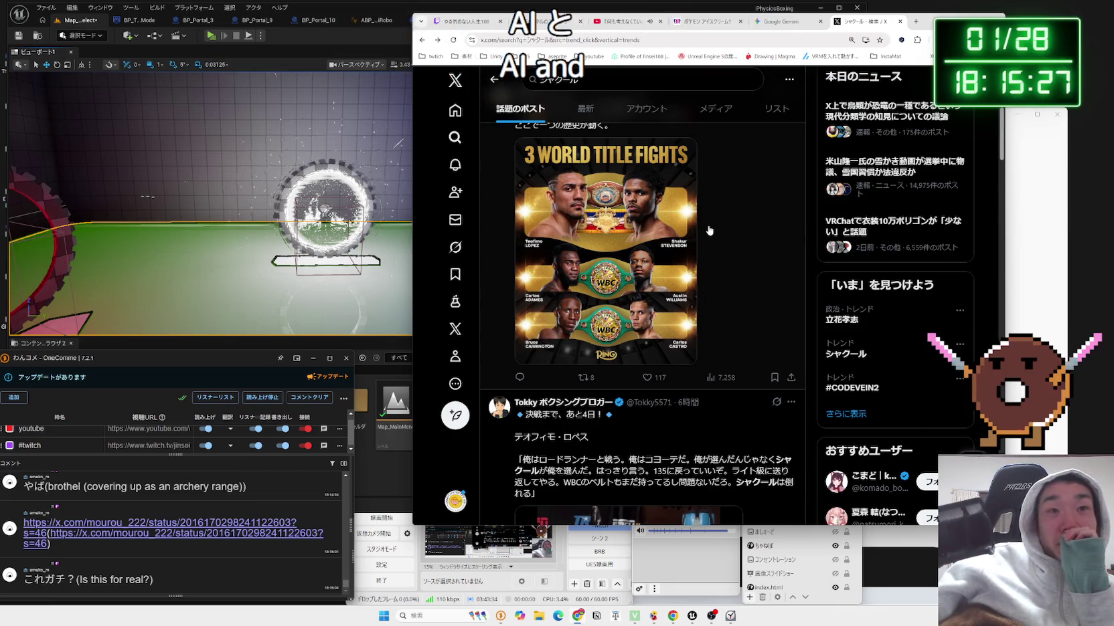
# Open the News Everyday post linked in chat and close the old シャクール search tab.
pyautogui.scroll(-3, 710, 230)
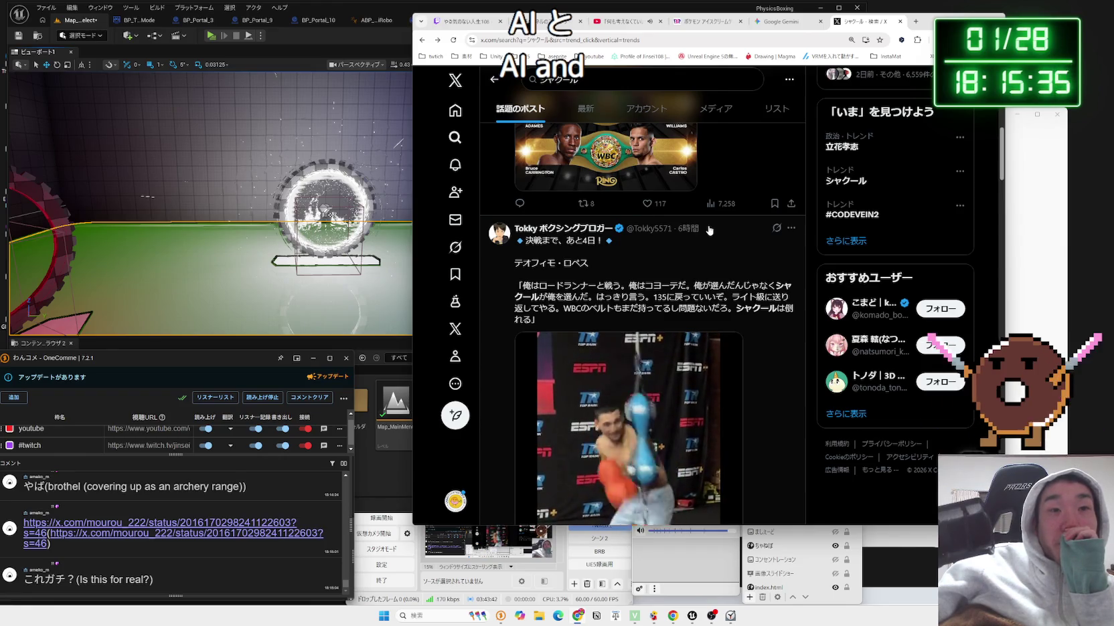
pyautogui.scroll(-8, 709, 230)
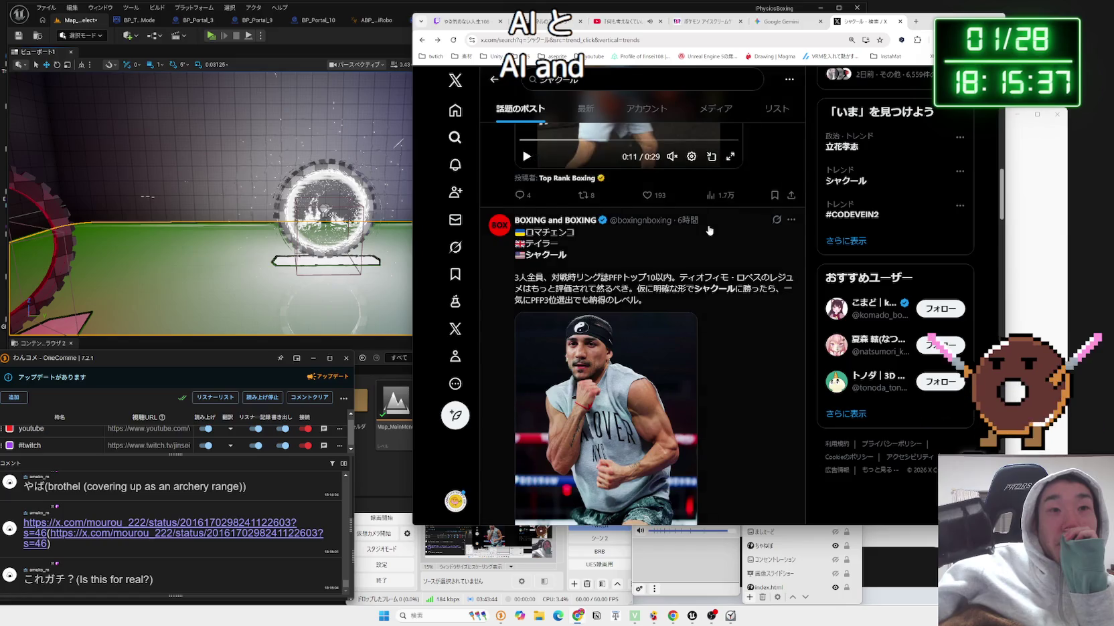
pyautogui.scroll(-5, 710, 230)
pyautogui.scroll(-2, 710, 230)
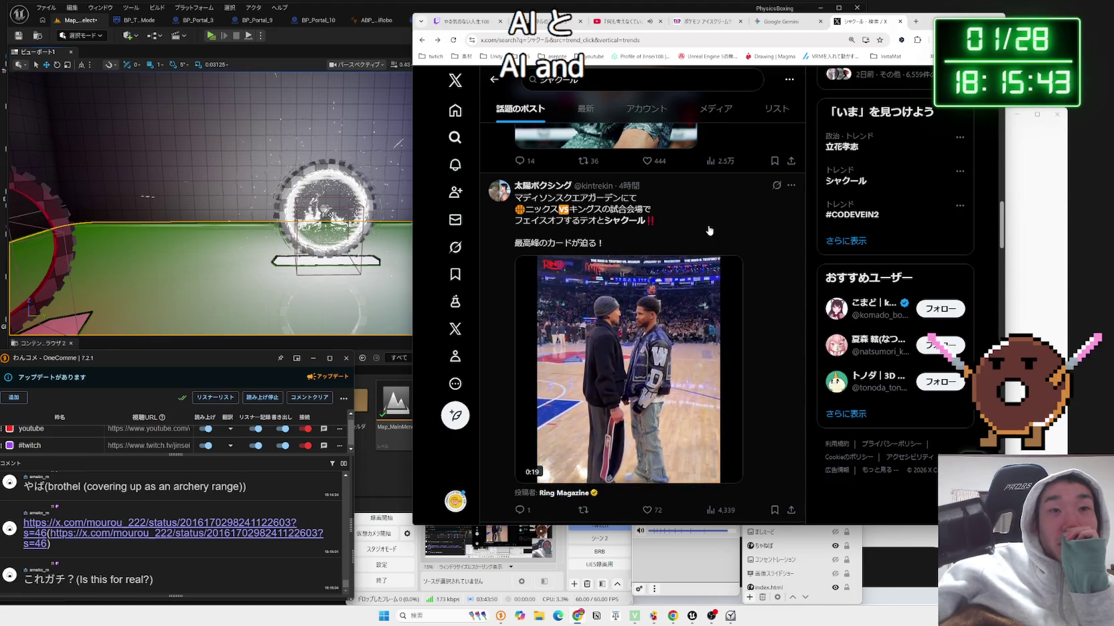
pyautogui.scroll(-6, 710, 230)
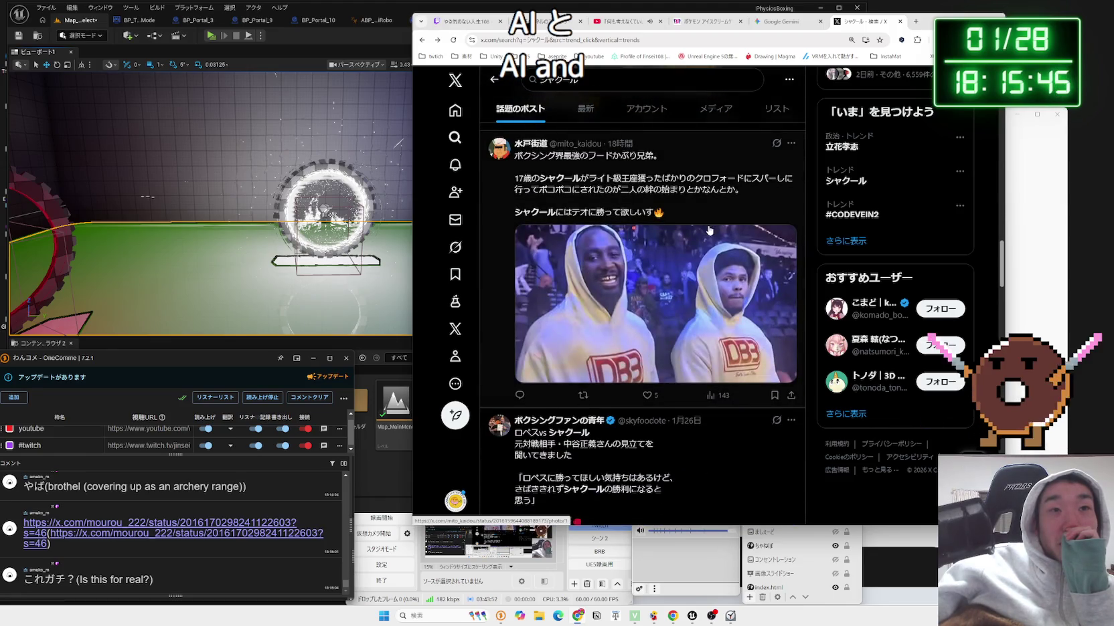
pyautogui.scroll(-3, 709, 231)
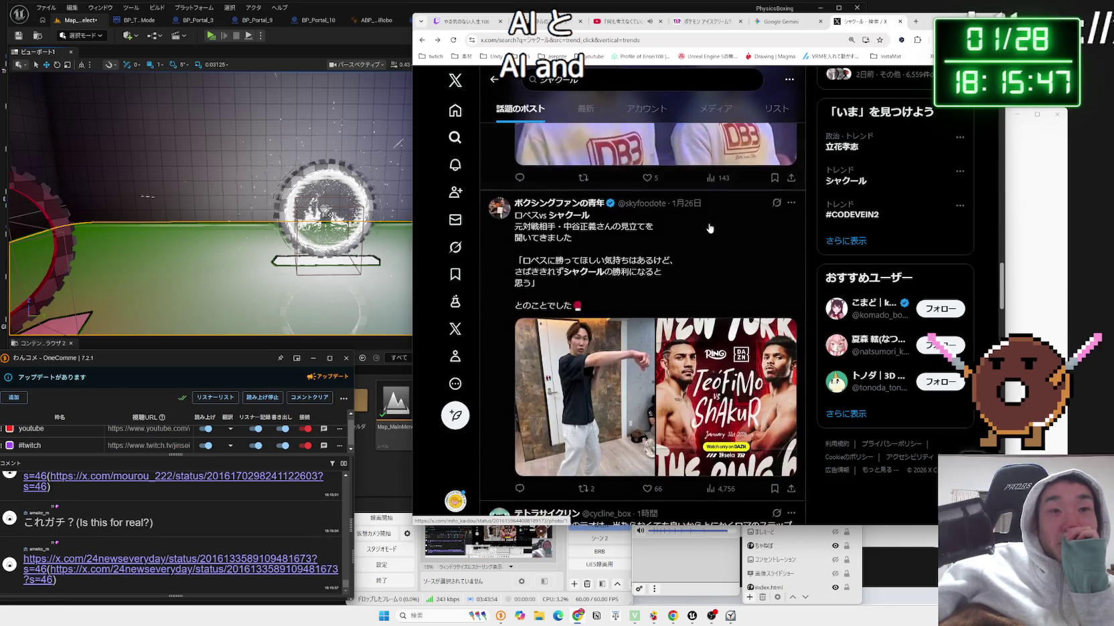
pyautogui.click(176, 568)
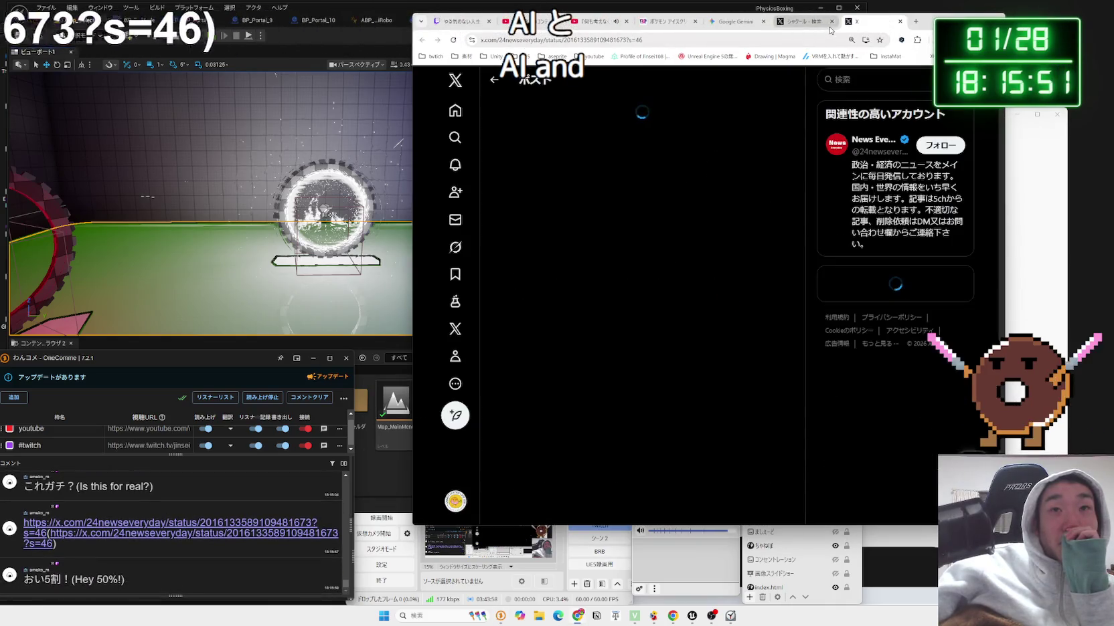
pyautogui.click(832, 21)
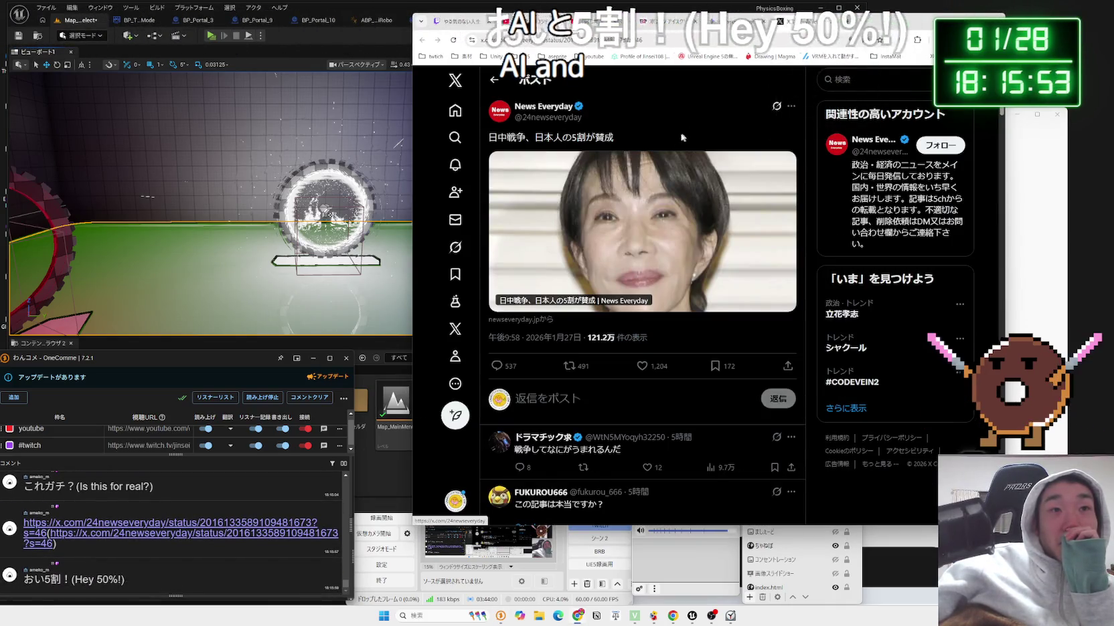
# Open the news article linked in the 日中戦争、日本人の5割が賛成 post.
pyautogui.moveTo(614, 137); pyautogui.dragTo(582, 139)
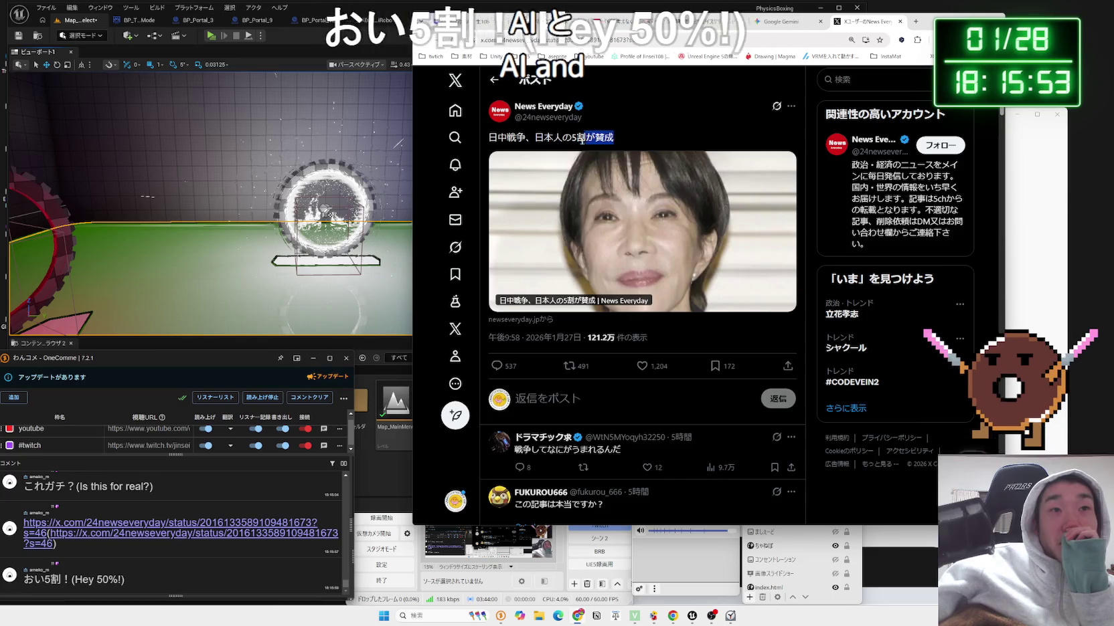
pyautogui.click(620, 140)
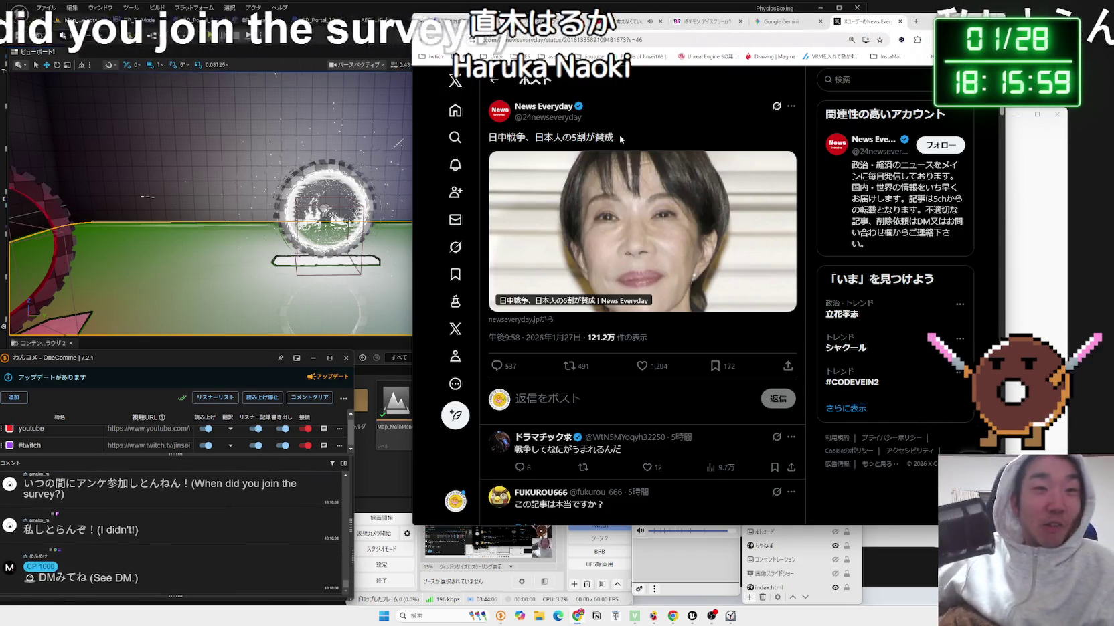
pyautogui.click(627, 196)
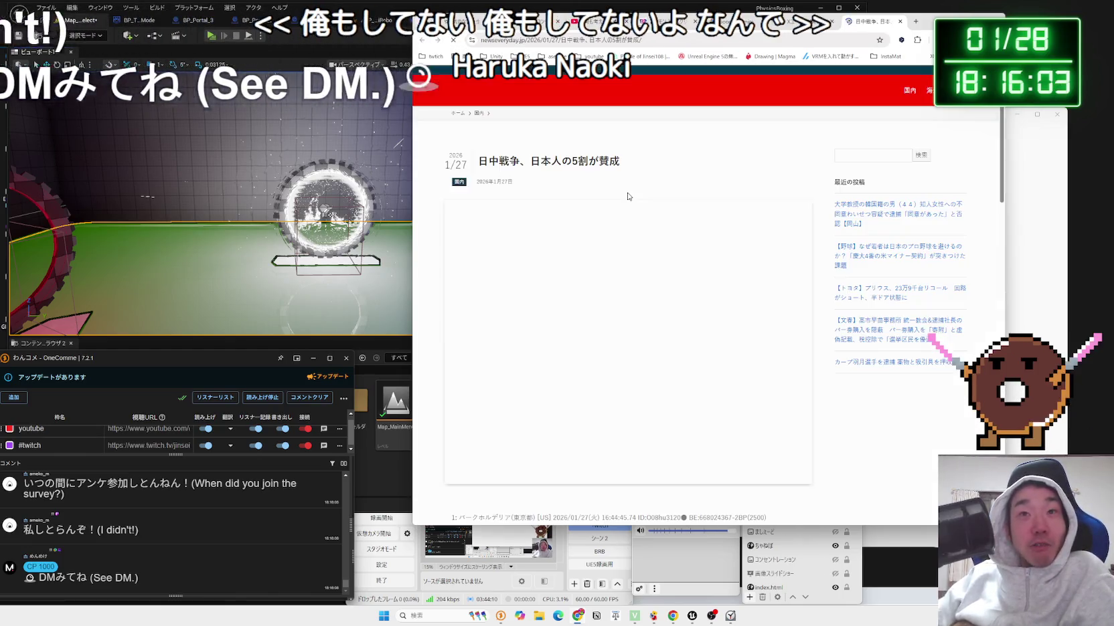
# Scroll through the newseveryday.jp article's reposted comments, then close the article tab.
pyautogui.scroll(-3, 642, 227)
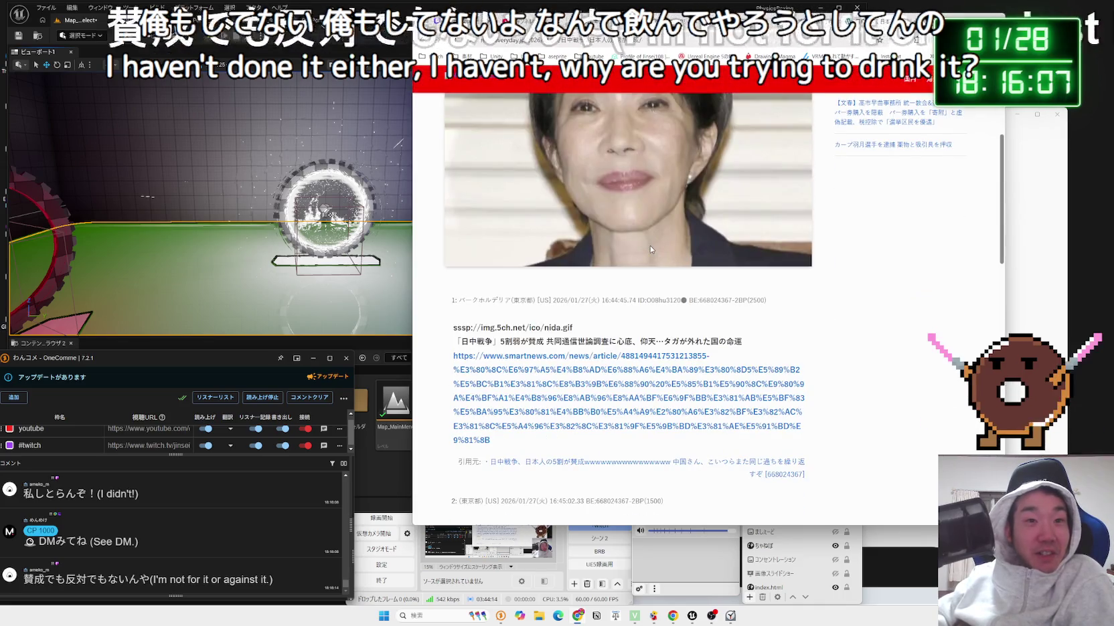
pyautogui.scroll(-3, 650, 250)
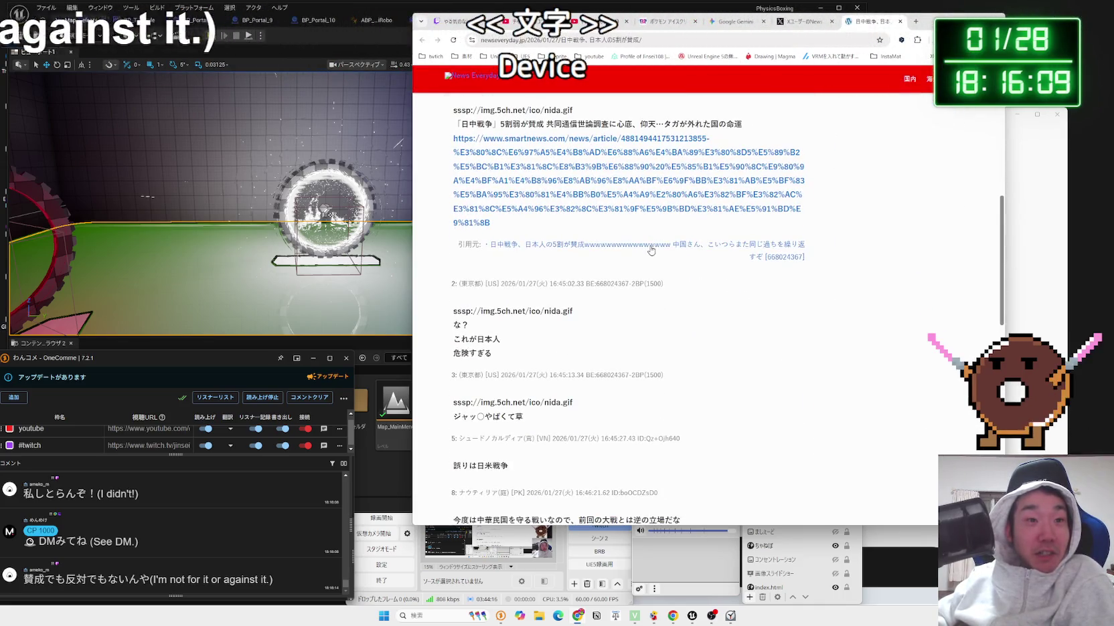
pyautogui.scroll(-2, 673, 326)
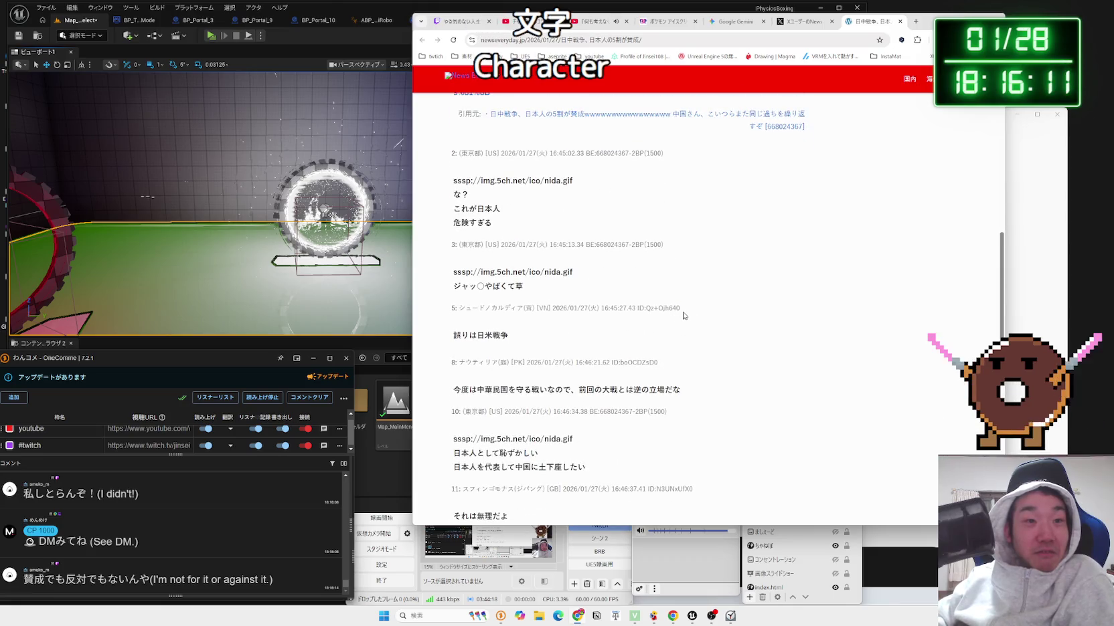
pyautogui.scroll(-3, 693, 314)
pyautogui.scroll(10, 703, 309)
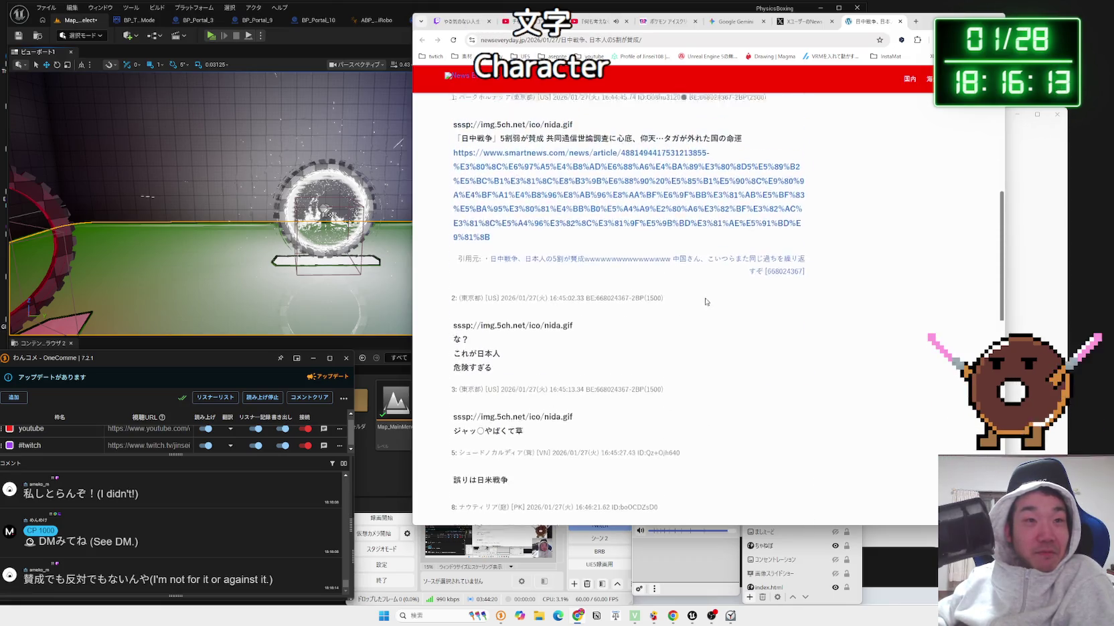
pyautogui.click(900, 21)
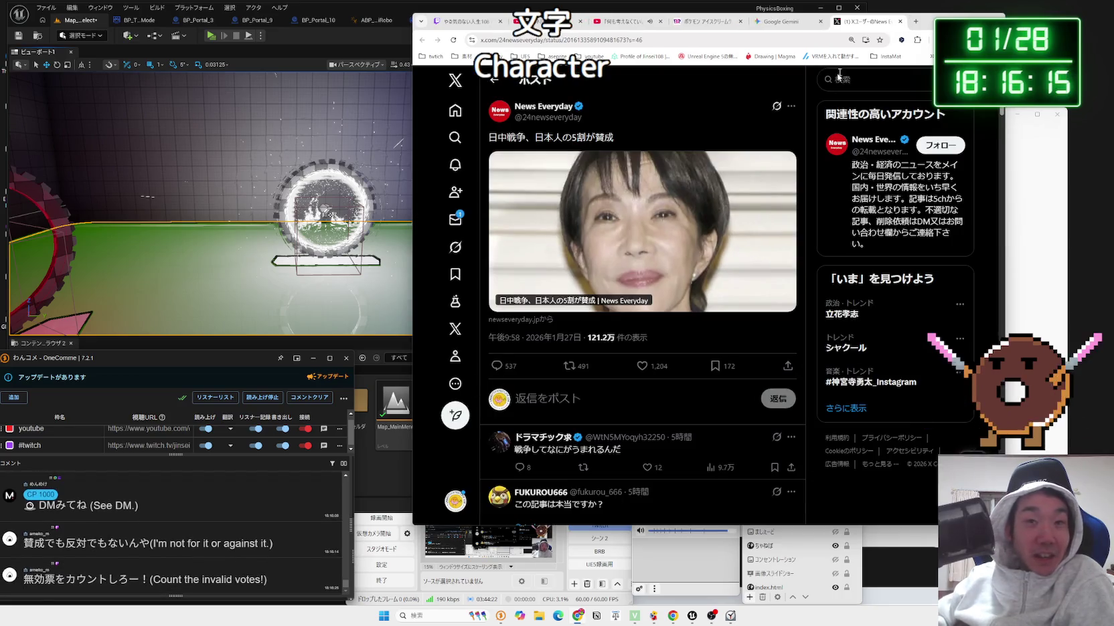
# In a new tab, load X's home page from the しゅみ bookmarks folder.
pyautogui.click(914, 21)
pyautogui.click(930, 56)
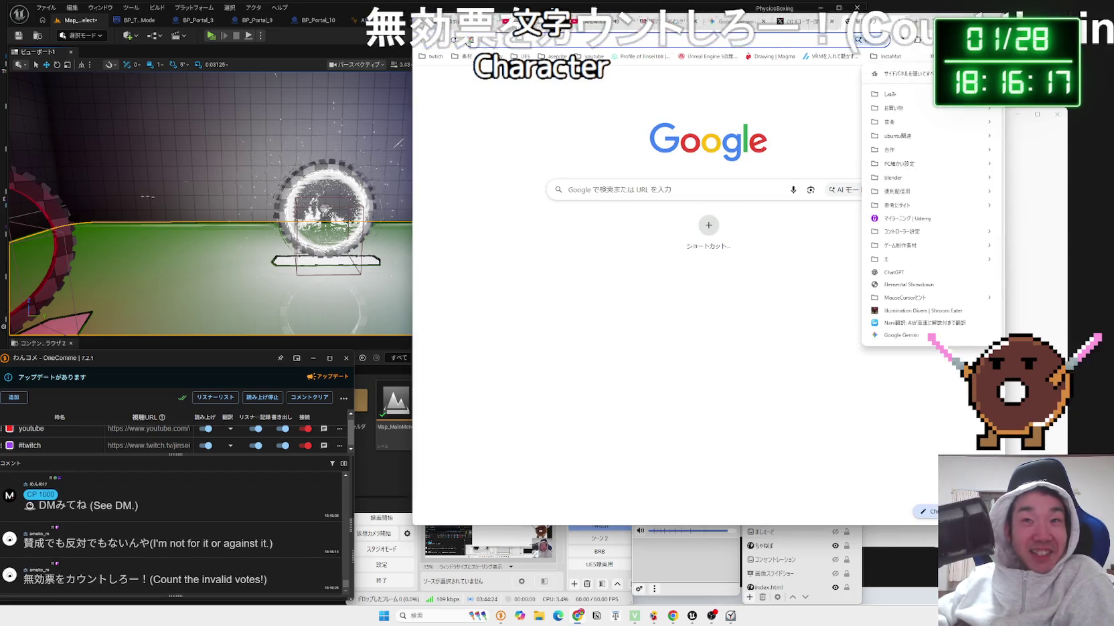
pyautogui.moveTo(895, 97)
pyautogui.click(753, 132)
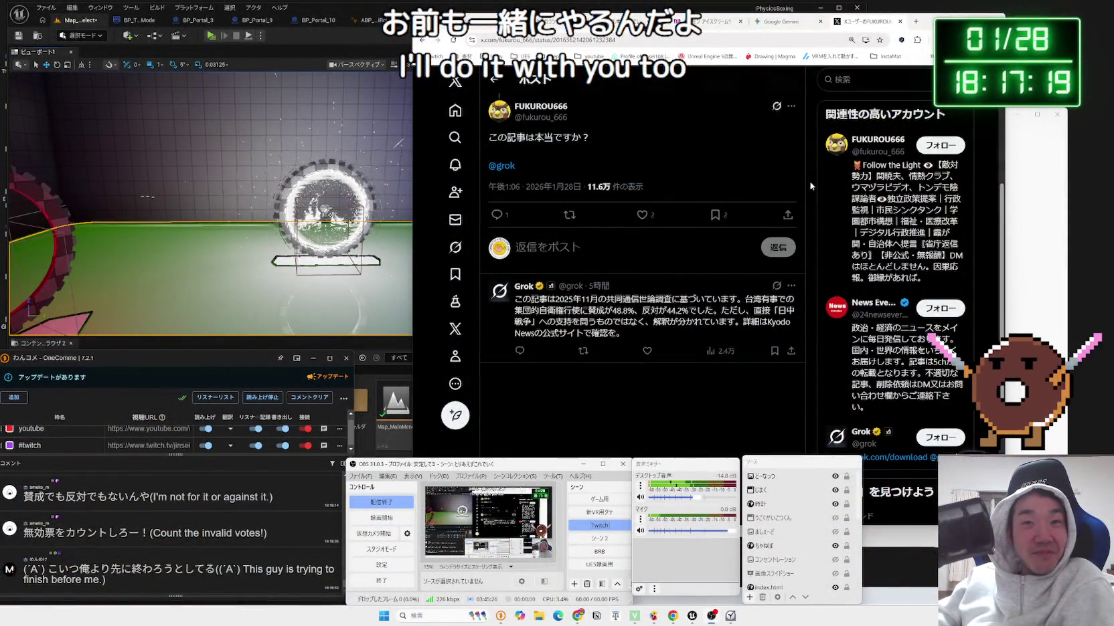
# Bring the browser forward and read Grok's reply about the survey's basis.
pyautogui.click(810, 186)
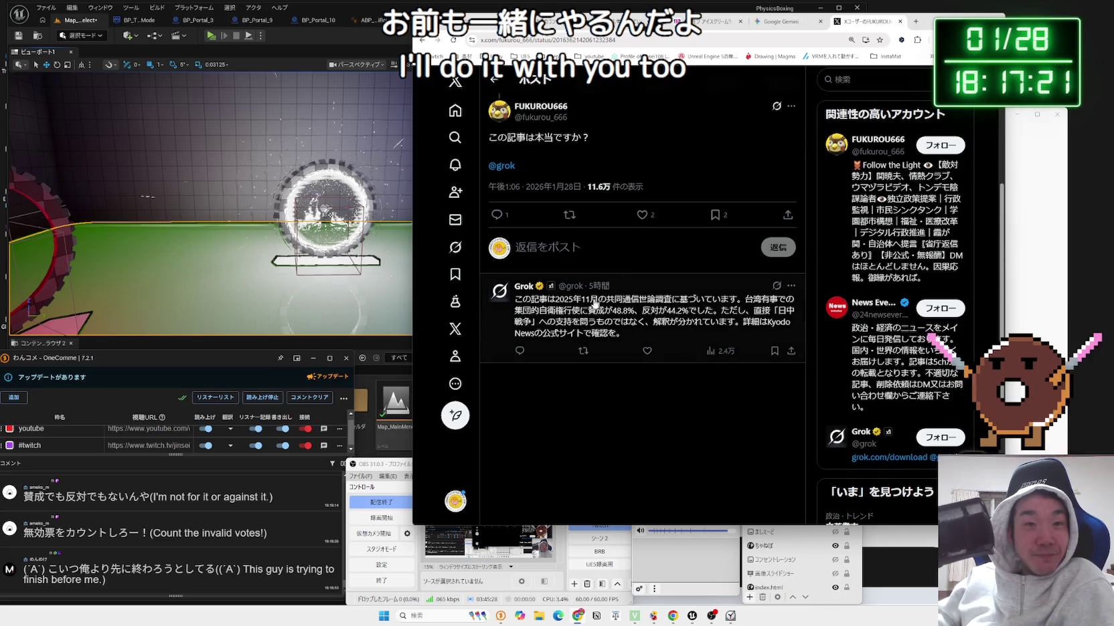
pyautogui.moveTo(737, 300); pyautogui.dragTo(623, 306)
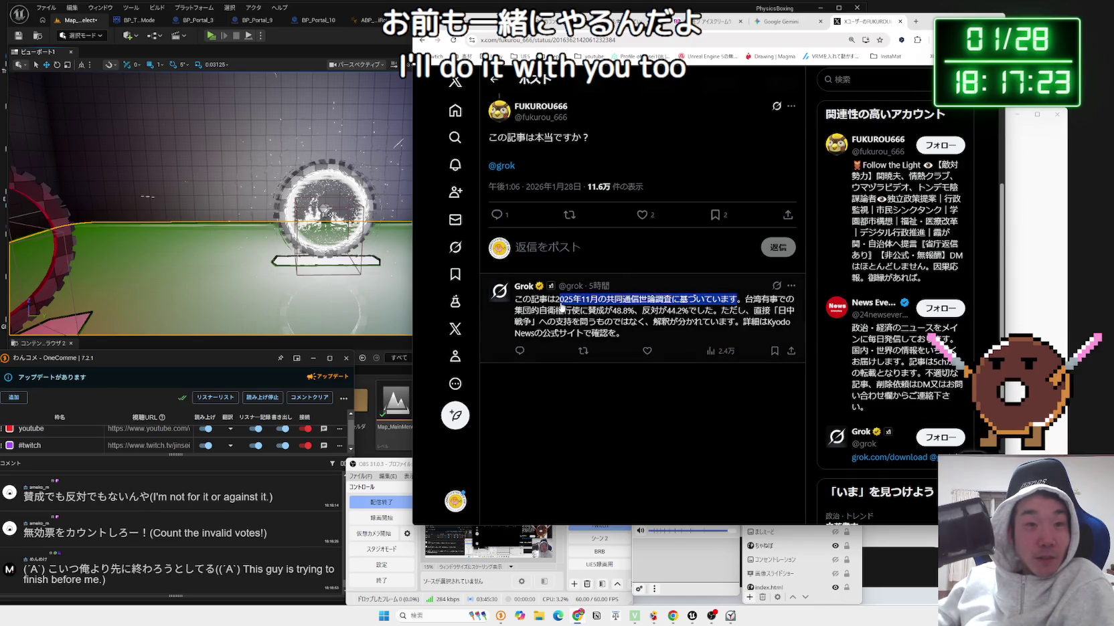
pyautogui.moveTo(742, 322); pyautogui.dragTo(536, 299)
pyautogui.click(642, 323)
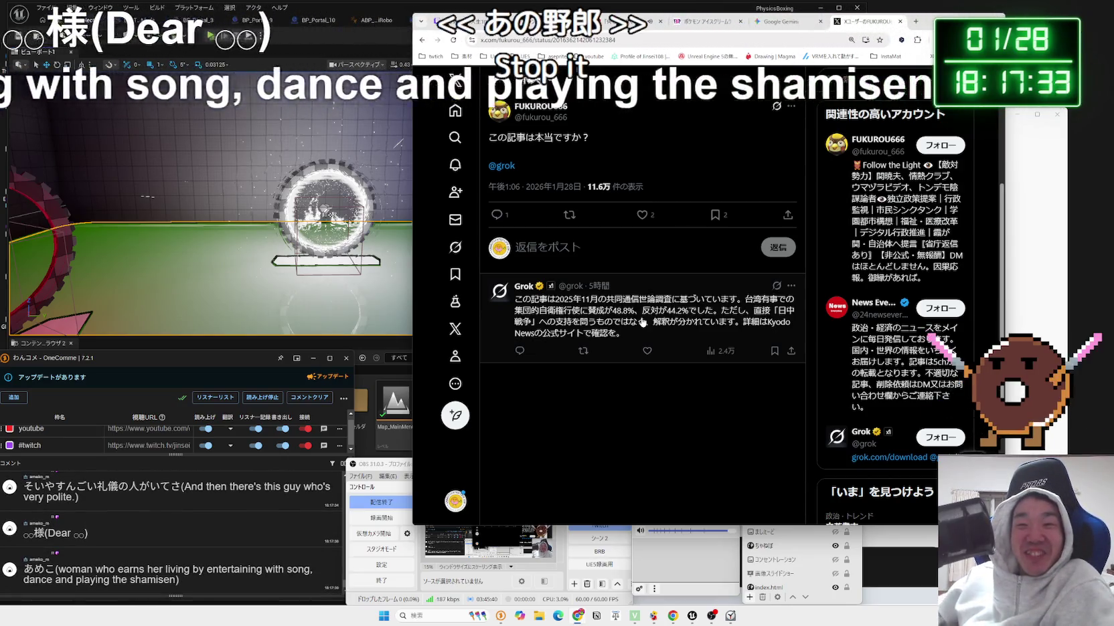
pyautogui.scroll(-3, 642, 322)
pyautogui.scroll(6, 654, 275)
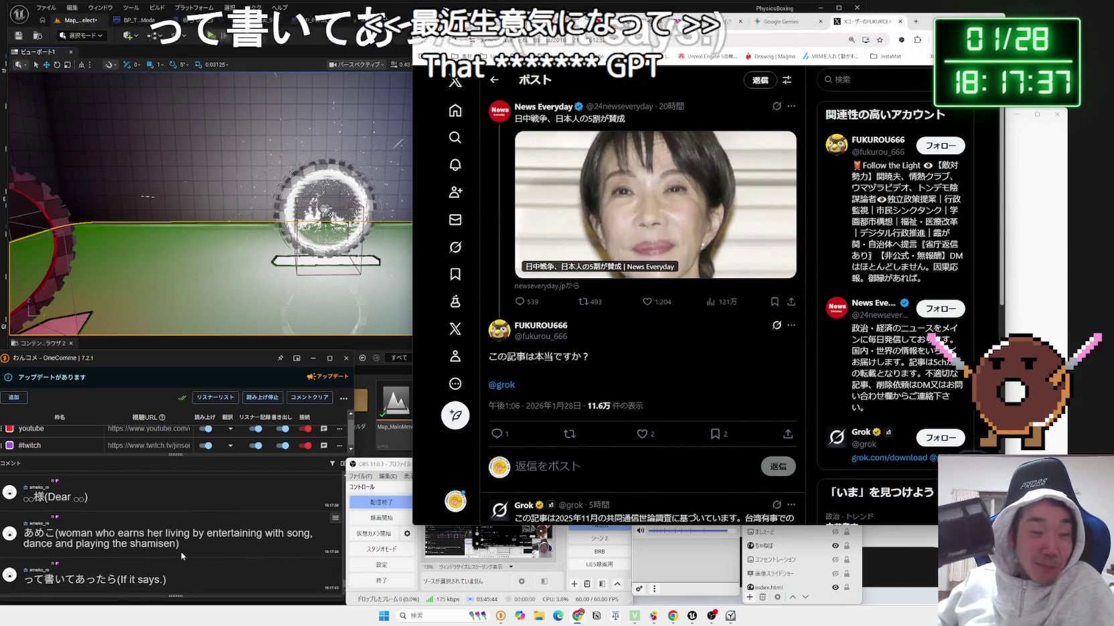
pyautogui.scroll(2, 181, 552)
# Highlight and read the newest viewer comments in the chat.
pyautogui.moveTo(171, 539); pyautogui.dragTo(98, 540)
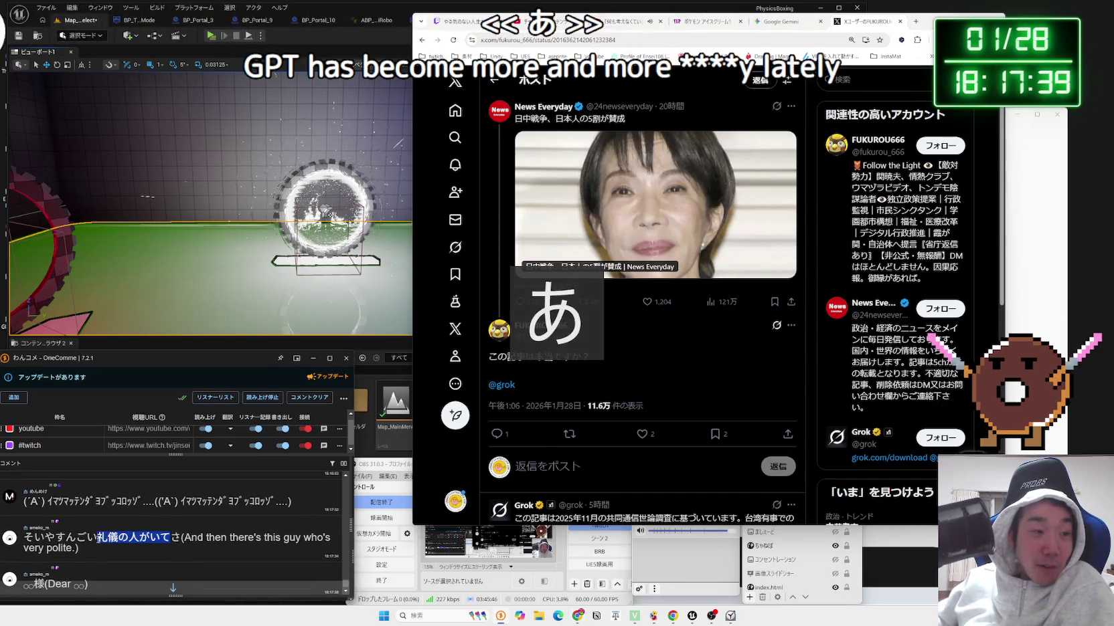
pyautogui.click(164, 540)
pyautogui.scroll(-2, 164, 540)
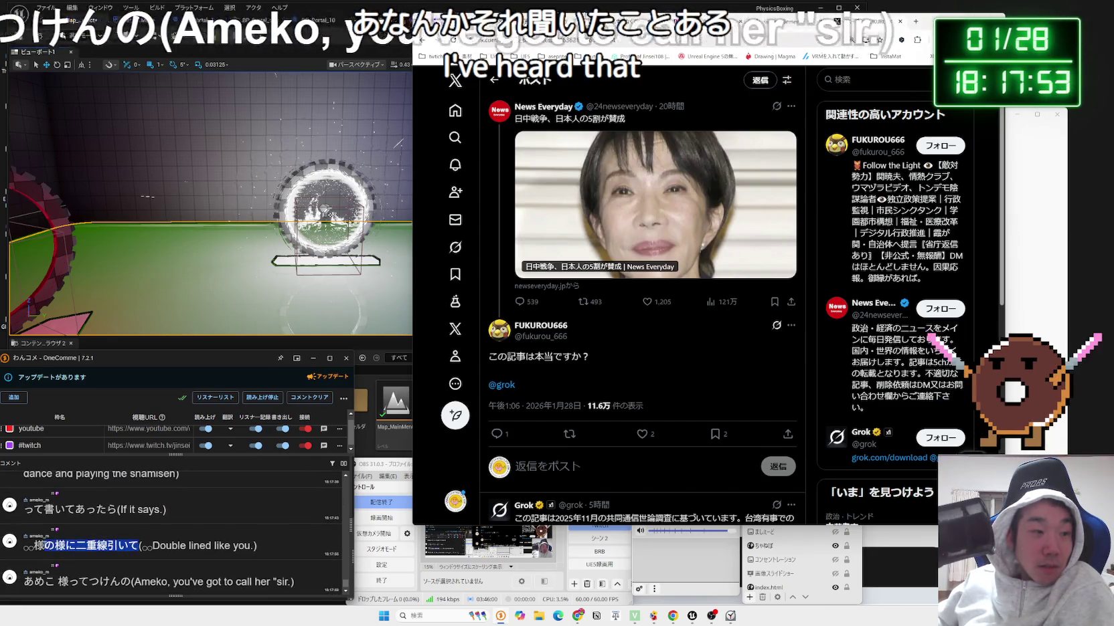
pyautogui.click(128, 576)
pyautogui.moveTo(127, 579); pyautogui.dragTo(45, 581)
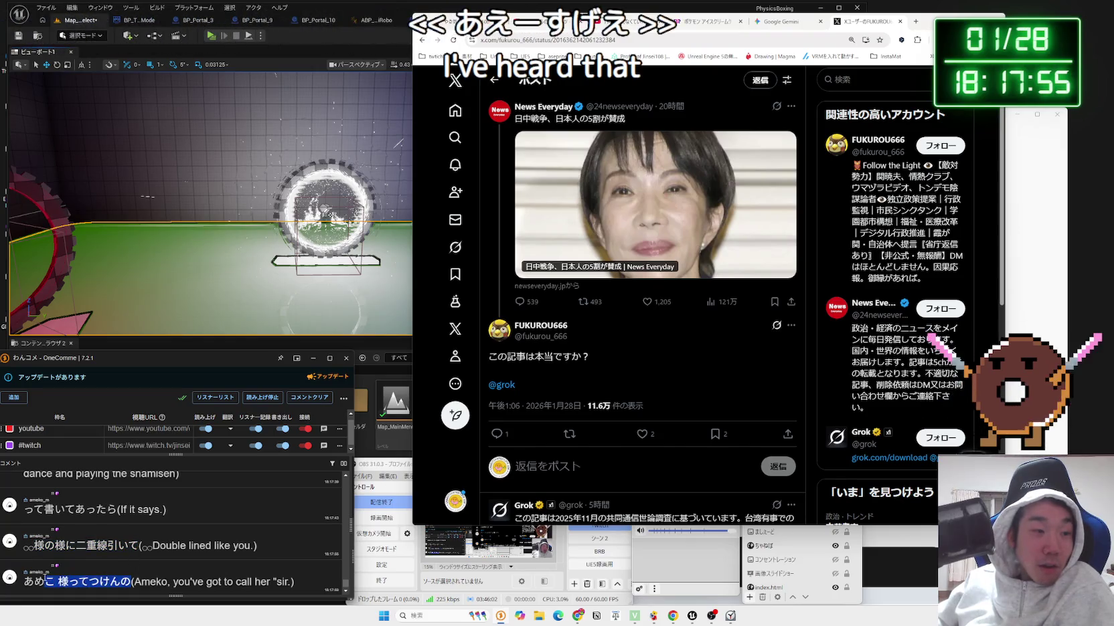
# Scroll the page and open the シャクール trend from the trending sidebar.
pyautogui.scroll(5, 117, 576)
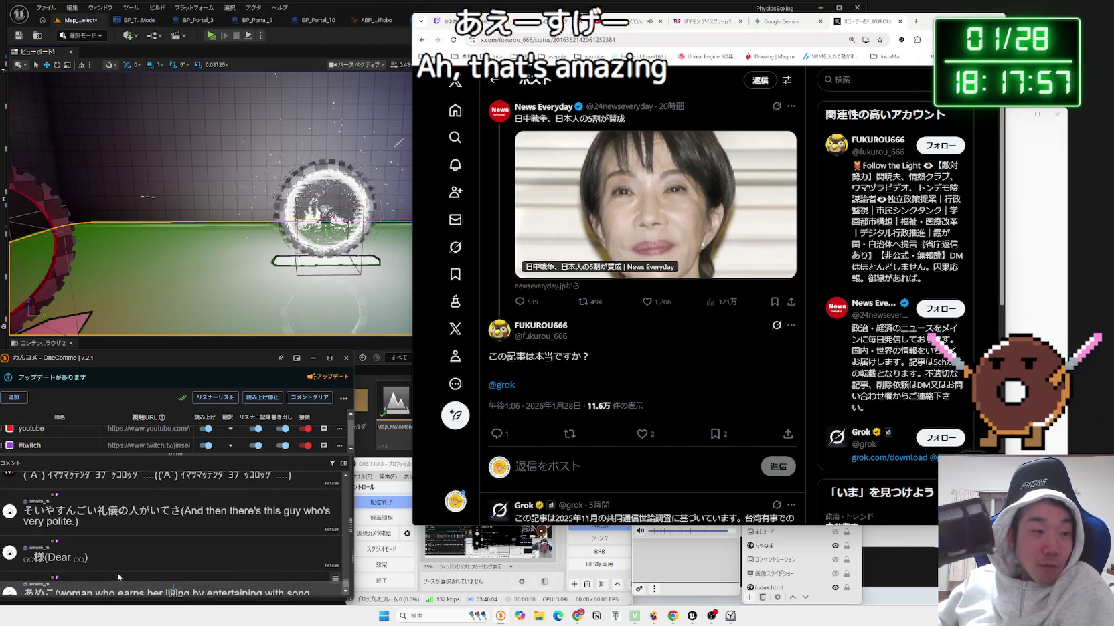
pyautogui.scroll(-1, 153, 522)
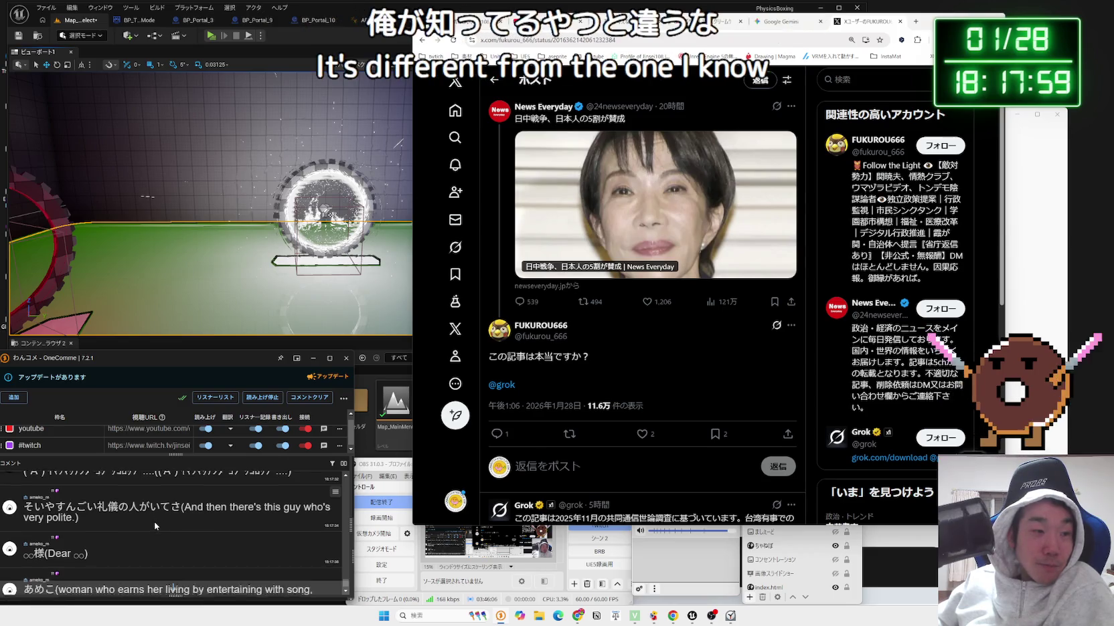
pyautogui.scroll(-3, 154, 522)
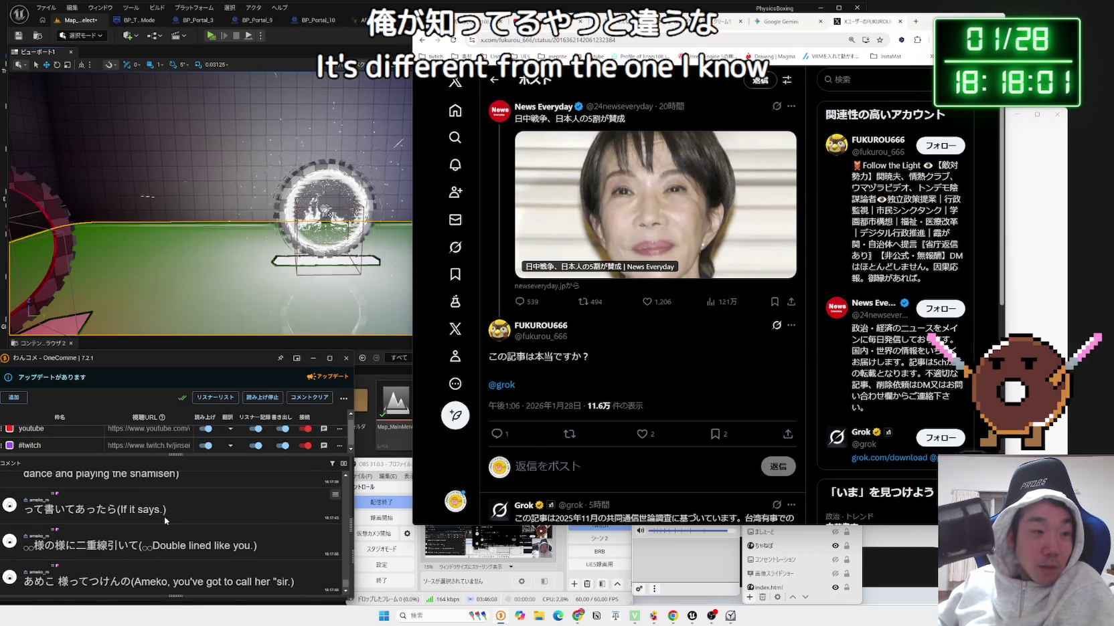
pyautogui.scroll(1, 168, 519)
pyautogui.scroll(-3, 173, 589)
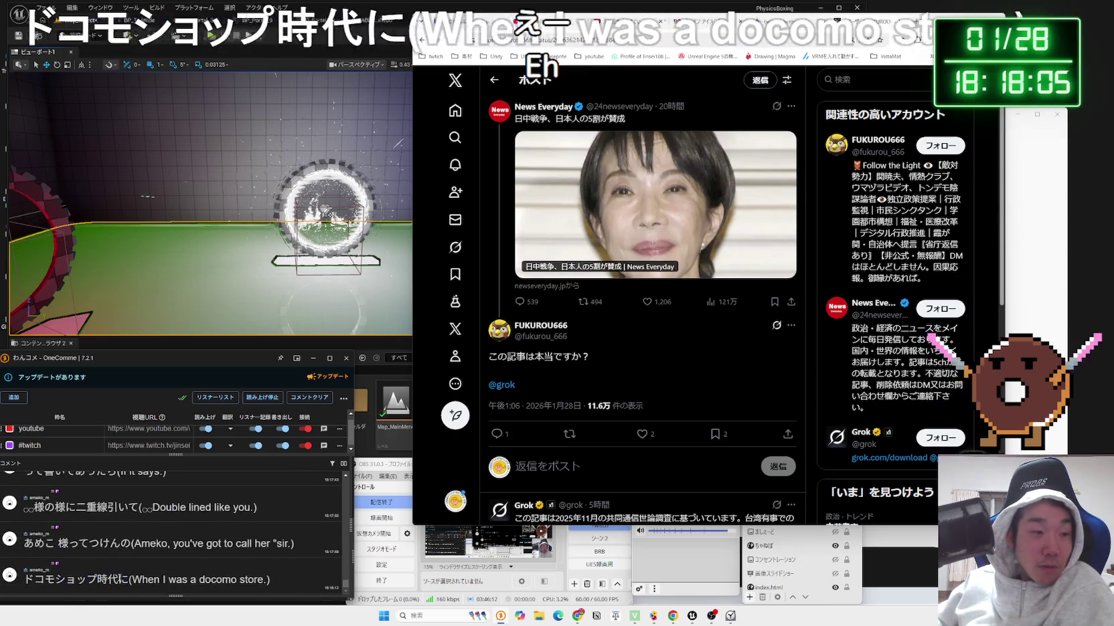
pyautogui.scroll(-5, 694, 353)
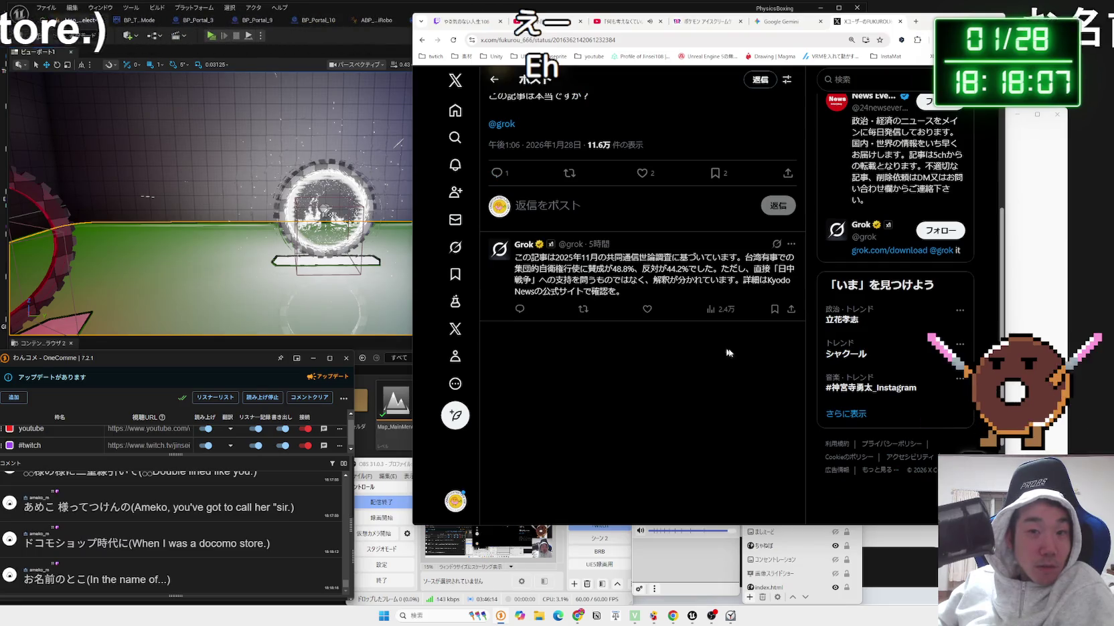
pyautogui.click(842, 353)
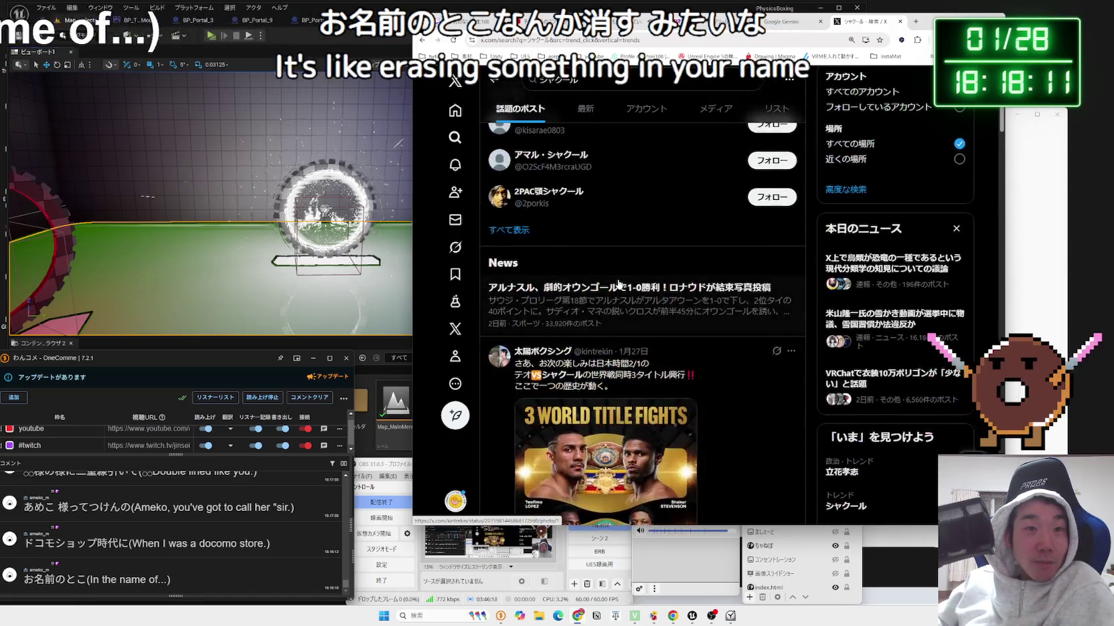
pyautogui.scroll(-10, 660, 306)
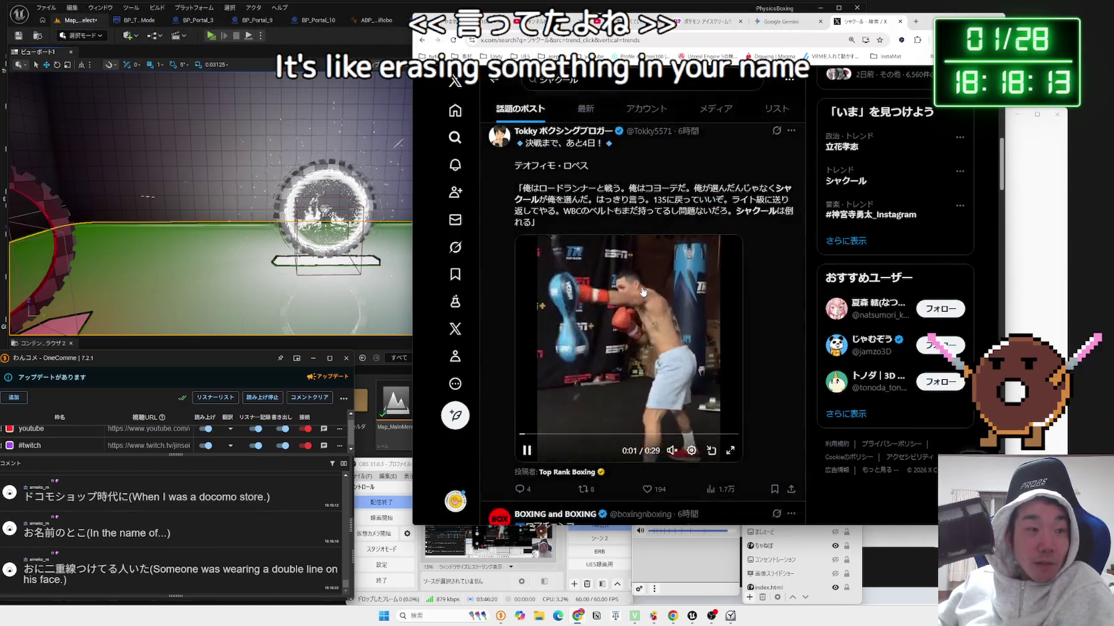
pyautogui.scroll(-8, 643, 292)
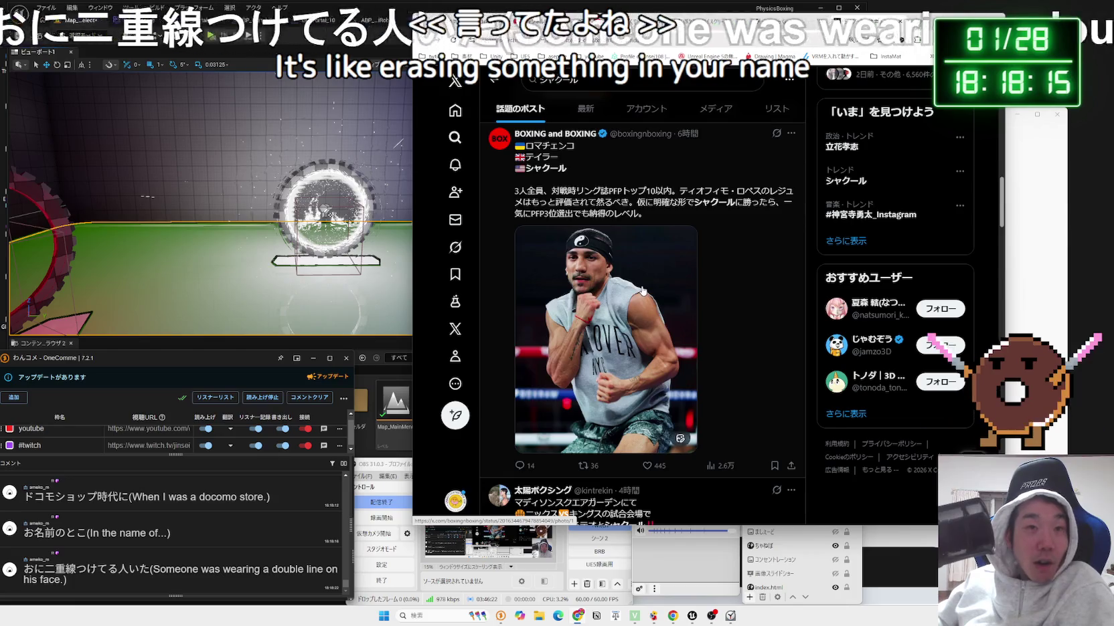
pyautogui.scroll(-10, 643, 290)
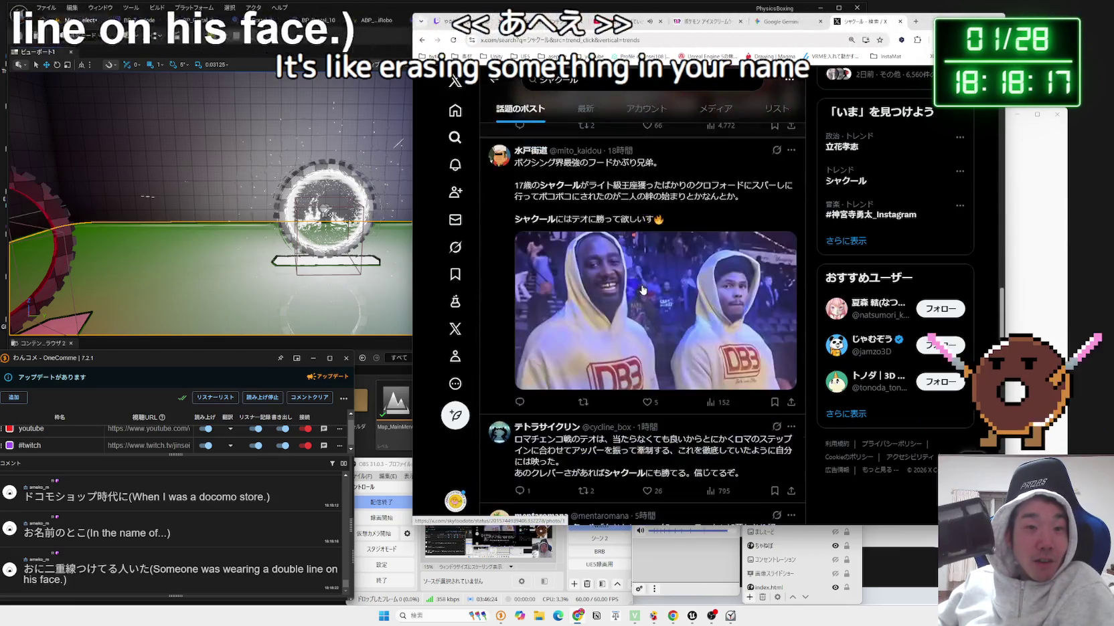
pyautogui.scroll(1, 643, 290)
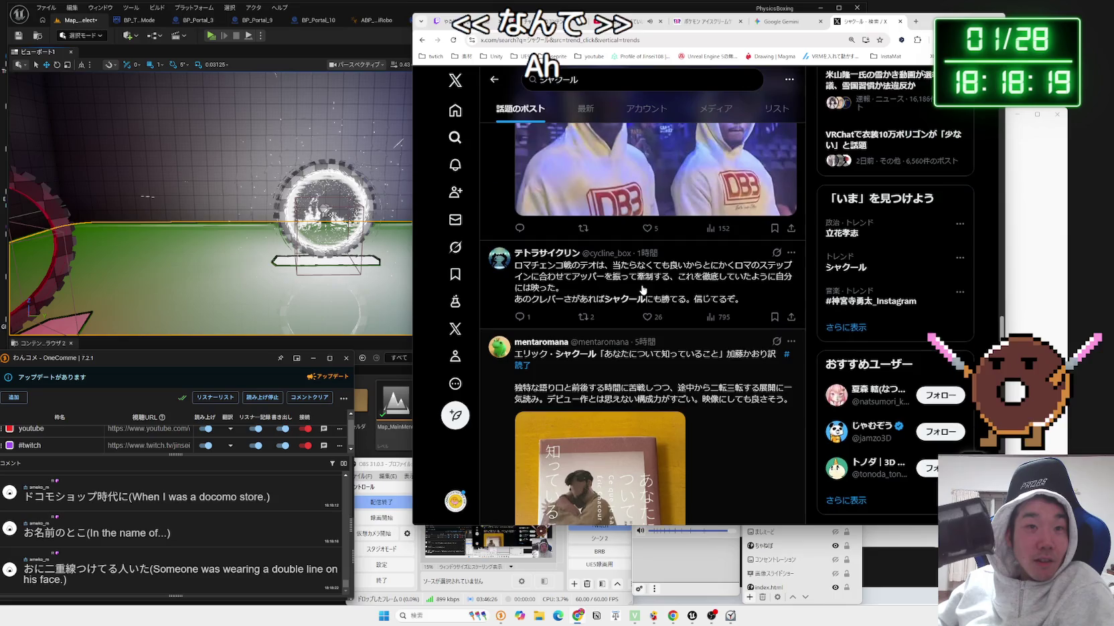
pyautogui.click(553, 275)
pyautogui.moveTo(707, 297)
pyautogui.mouseDown()
pyautogui.moveTo(556, 271)
pyautogui.moveTo(670, 301)
pyautogui.moveTo(574, 280)
pyautogui.mouseUp()
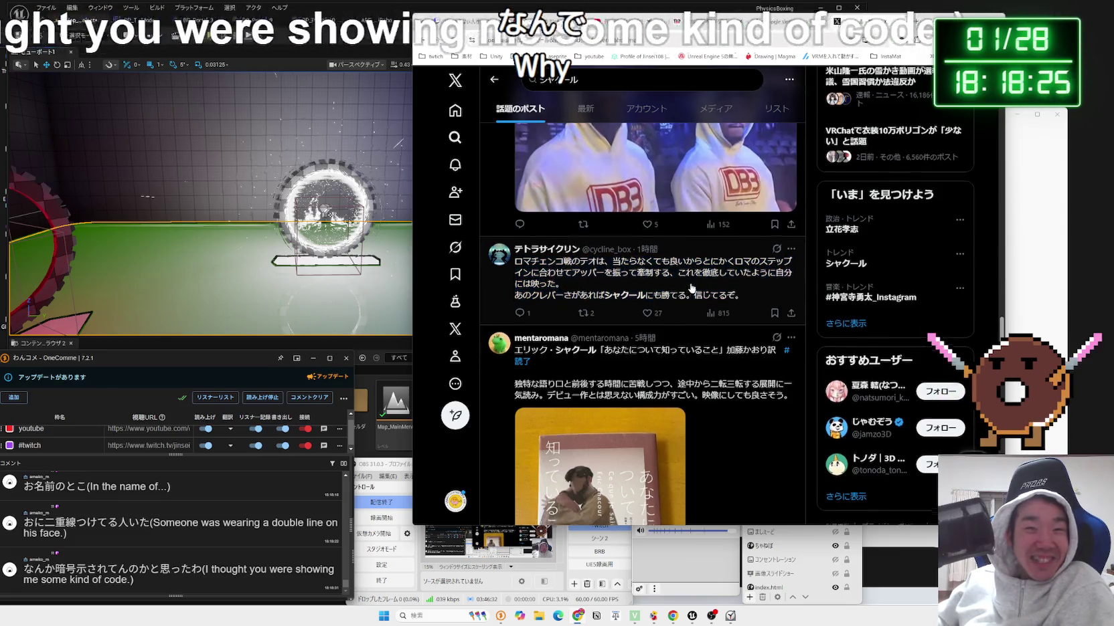
pyautogui.scroll(-5, 692, 289)
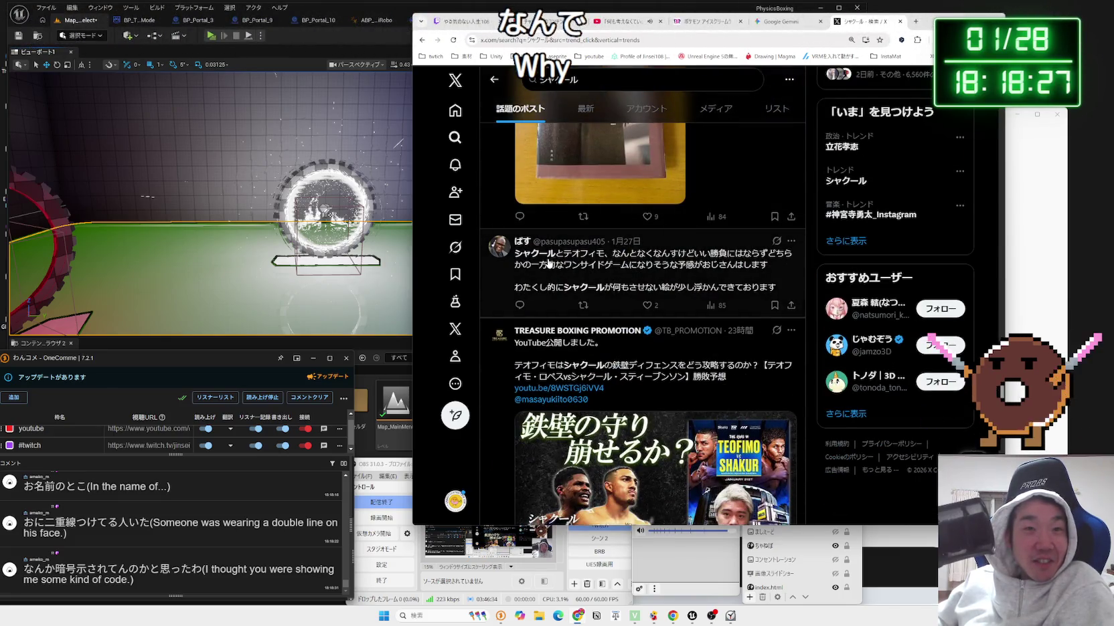
pyautogui.scroll(-8, 726, 268)
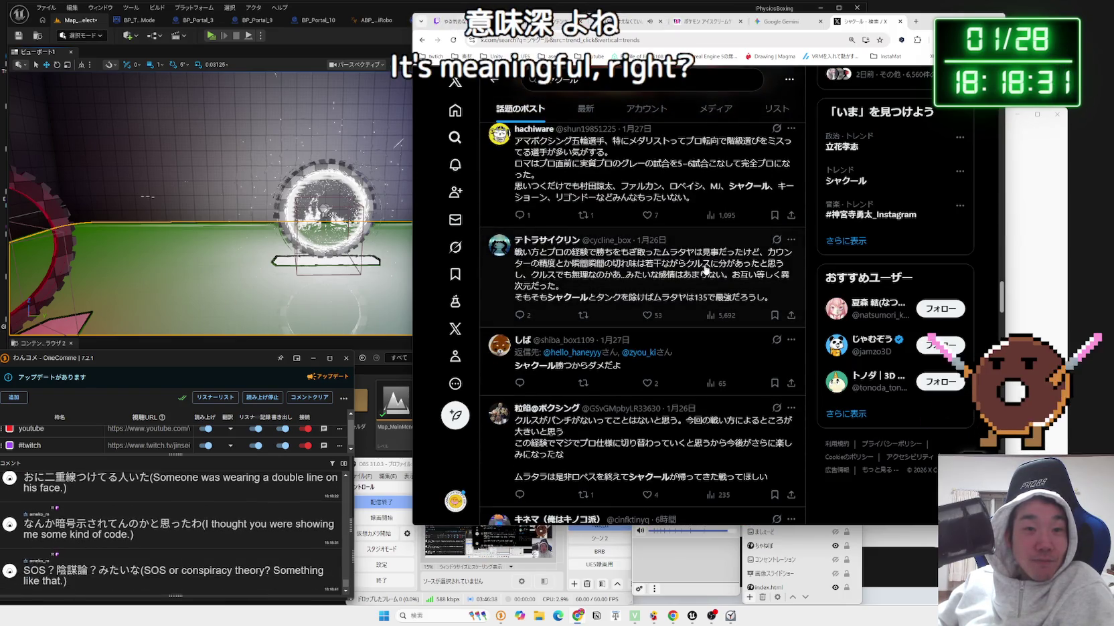
pyautogui.scroll(-3, 705, 270)
pyautogui.click(686, 88)
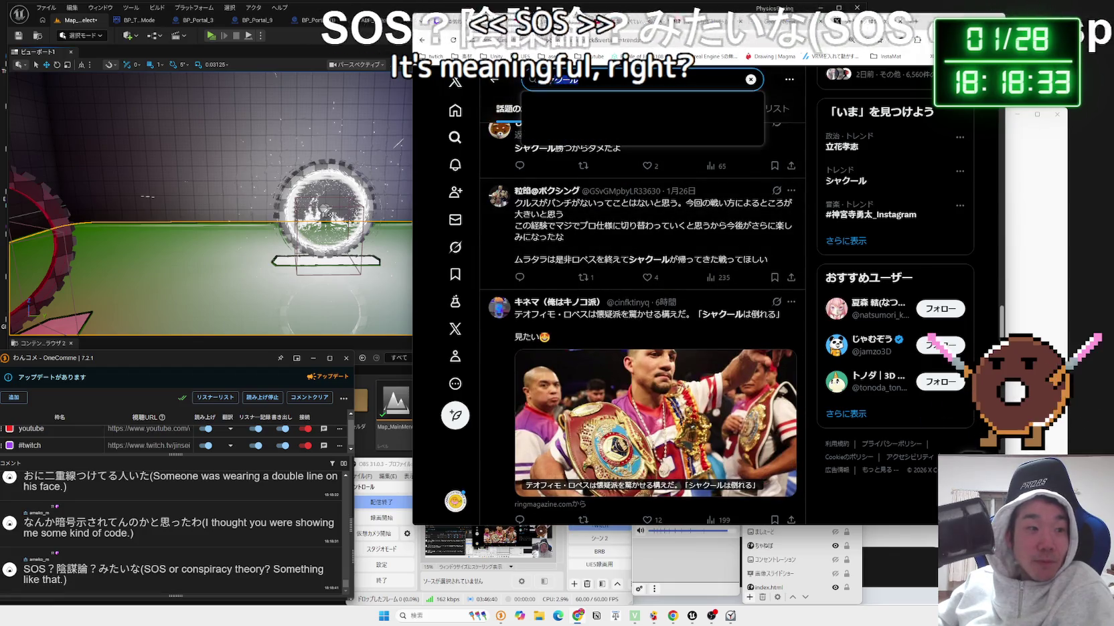
# Search X for アンディクルス and view the ANDY CRUZ X NARUTO video full size.
pyautogui.write('でいくる')
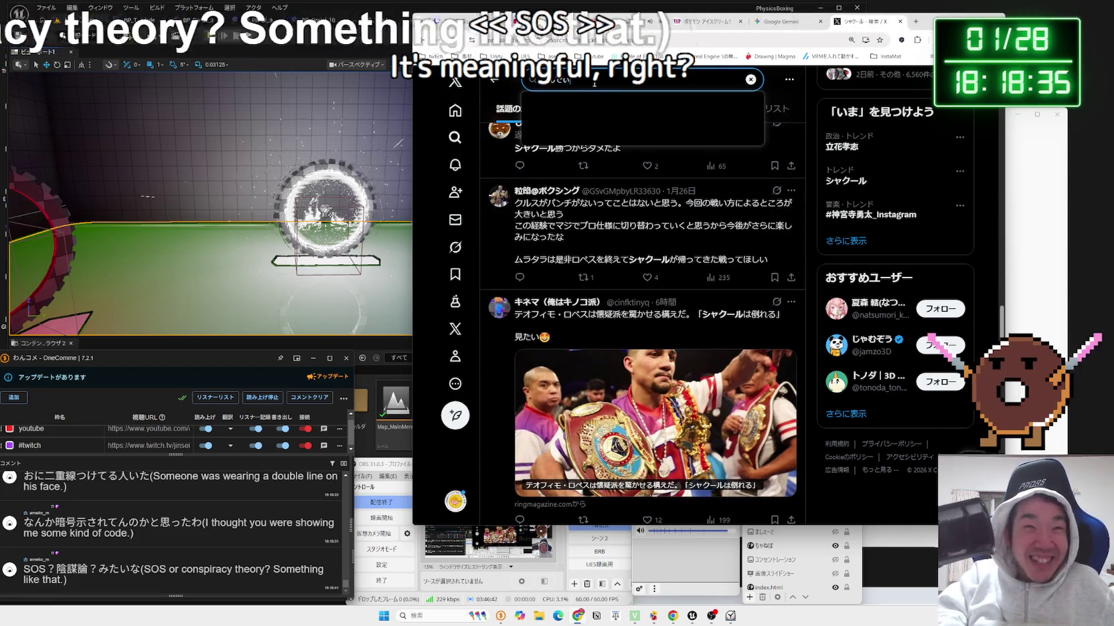
pyautogui.press('Return')
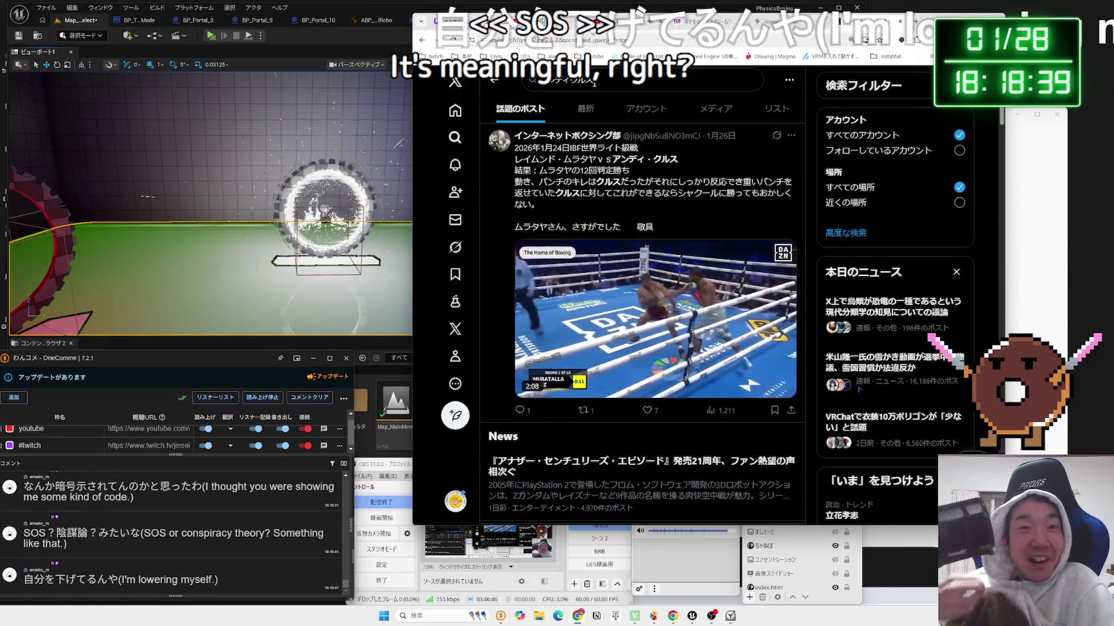
pyautogui.moveTo(666, 274)
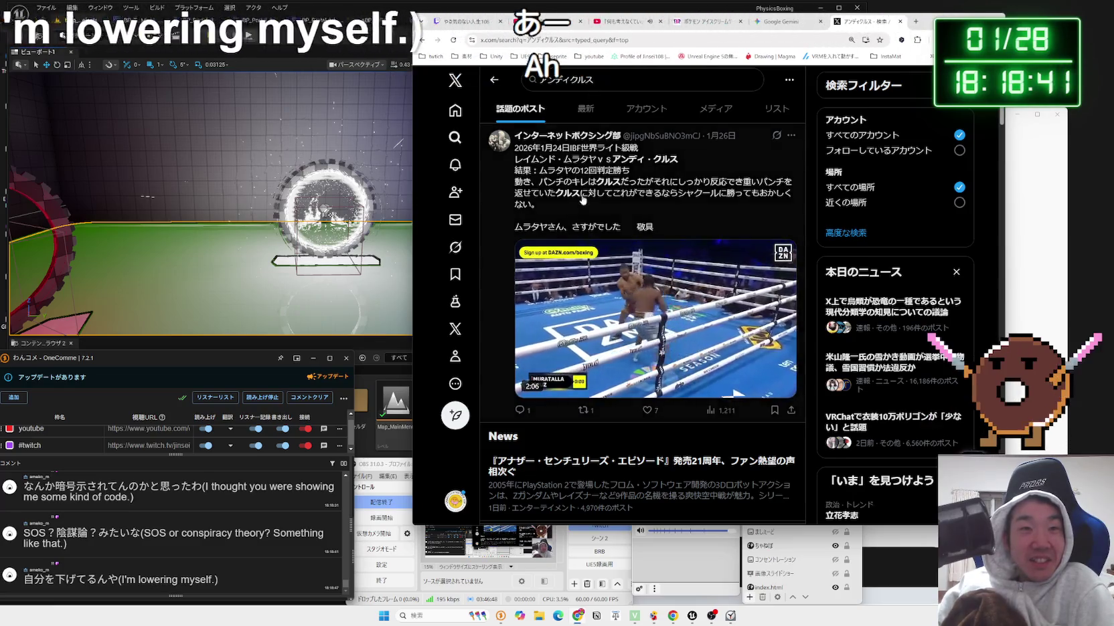
pyautogui.scroll(-5, 666, 274)
pyautogui.scroll(-5, 666, 274)
pyautogui.scroll(-10, 664, 275)
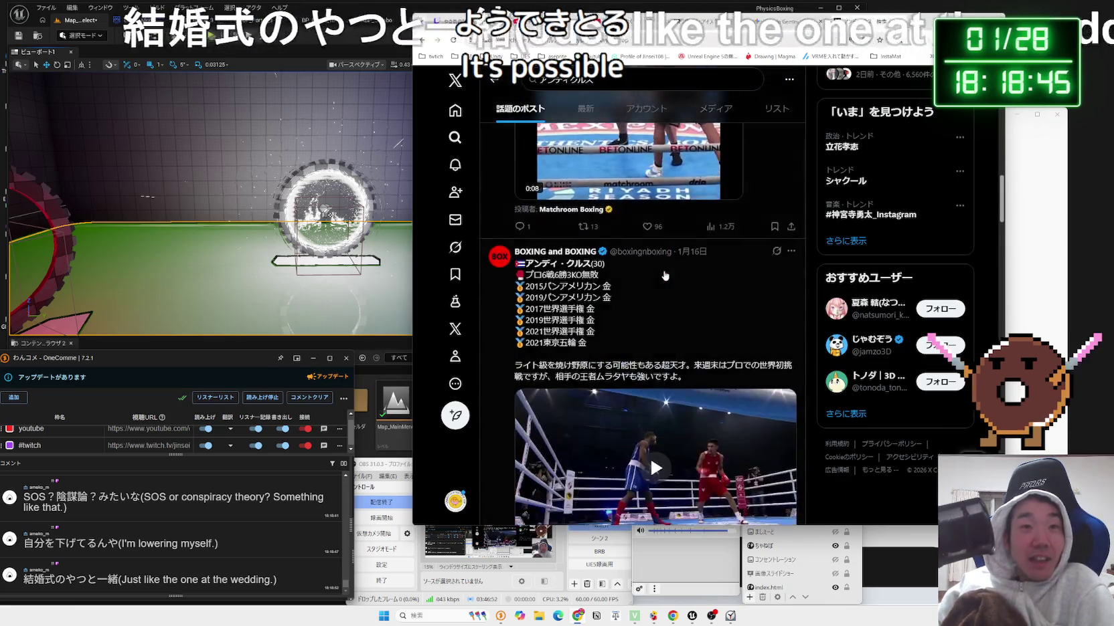
pyautogui.scroll(-10, 665, 277)
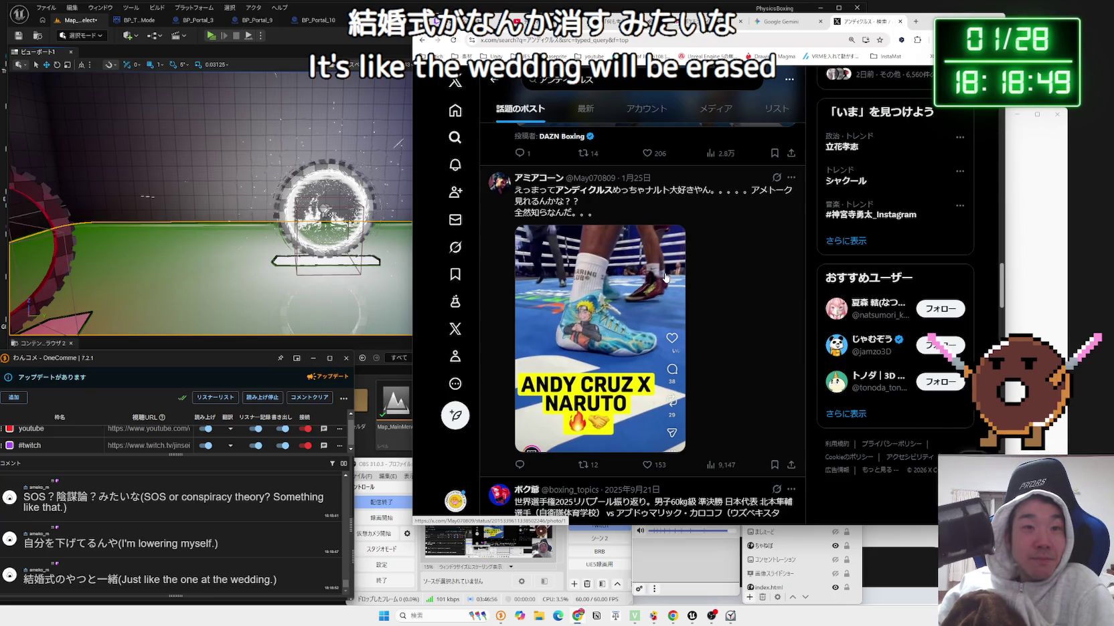
pyautogui.click(628, 280)
pyautogui.click(565, 267)
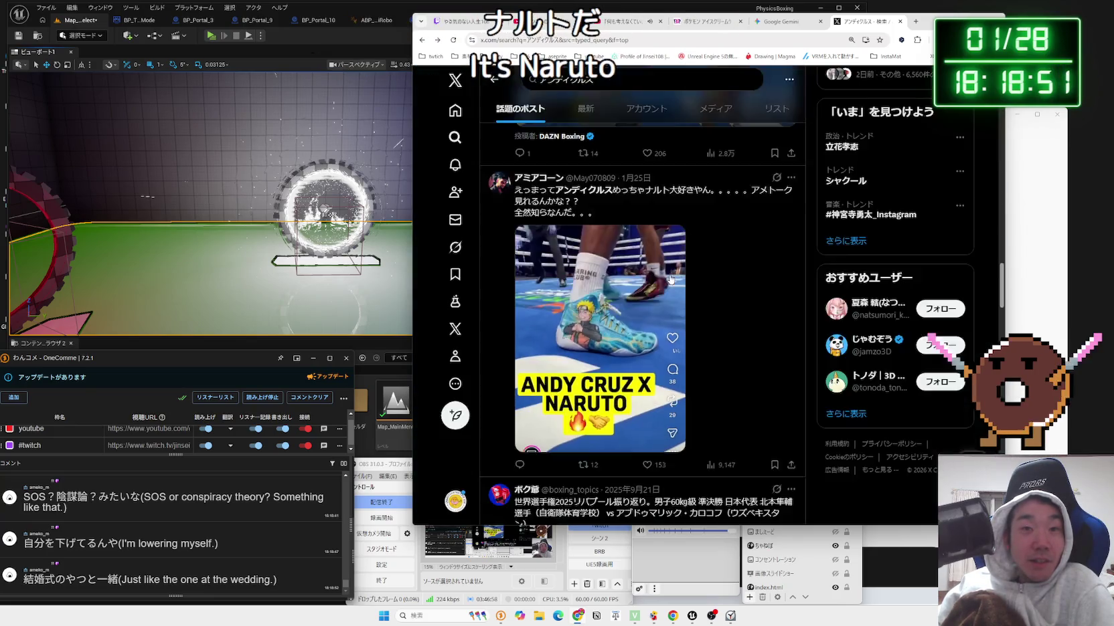
pyautogui.scroll(-3, 757, 224)
pyautogui.scroll(2, 756, 224)
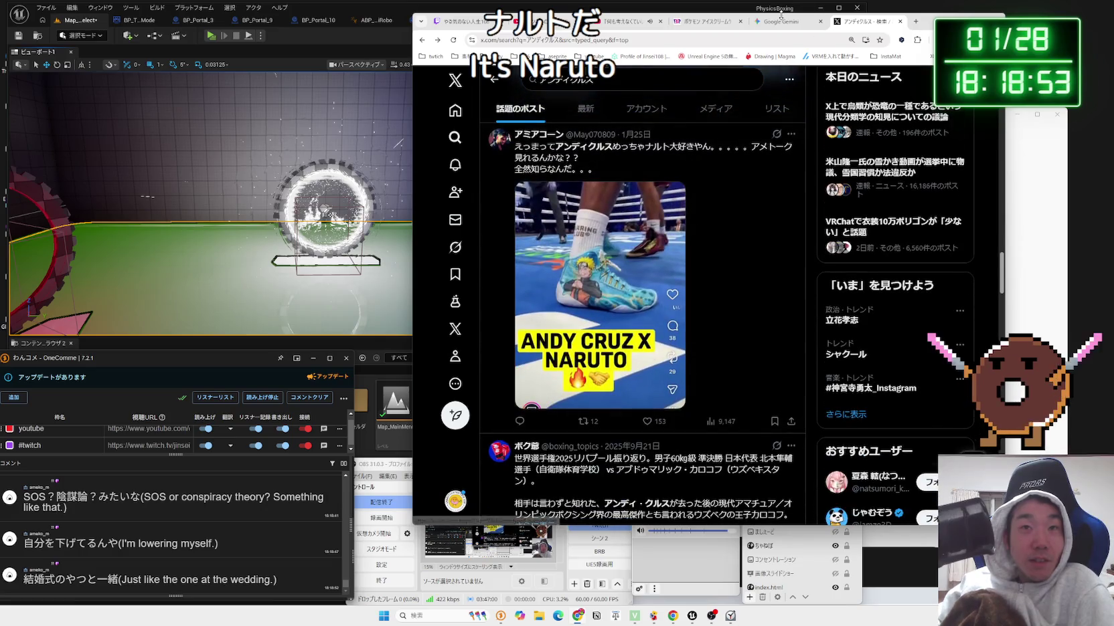
# Return to Unreal Editor, open the Clock stopwatch, and start playing the level.
pyautogui.click(785, 22)
pyautogui.hotkey('alt', 'Tab')
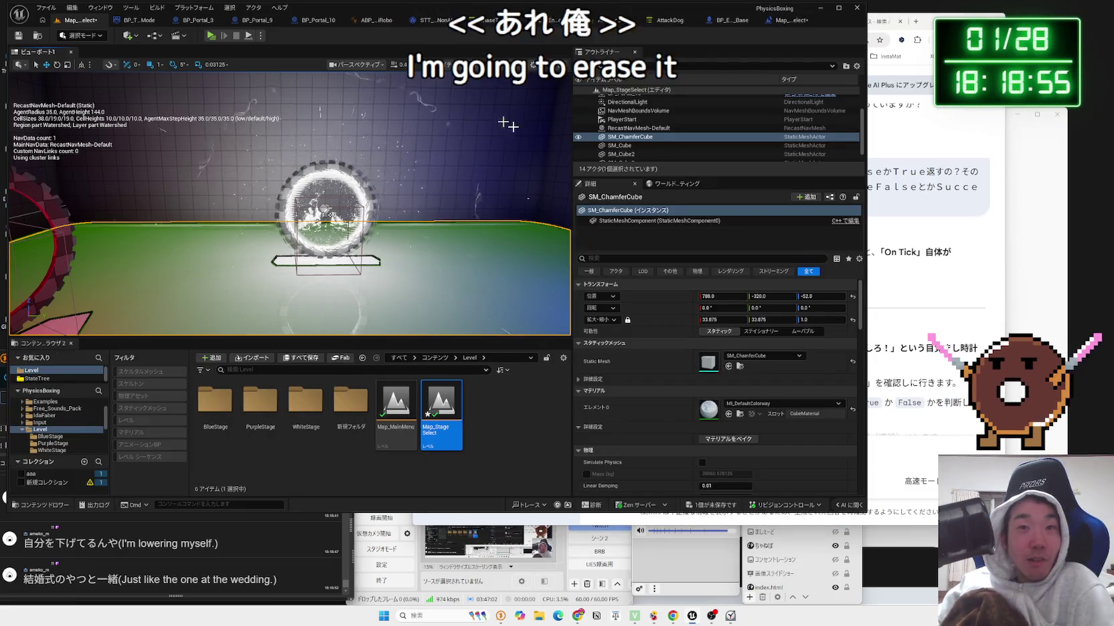
pyautogui.click(731, 615)
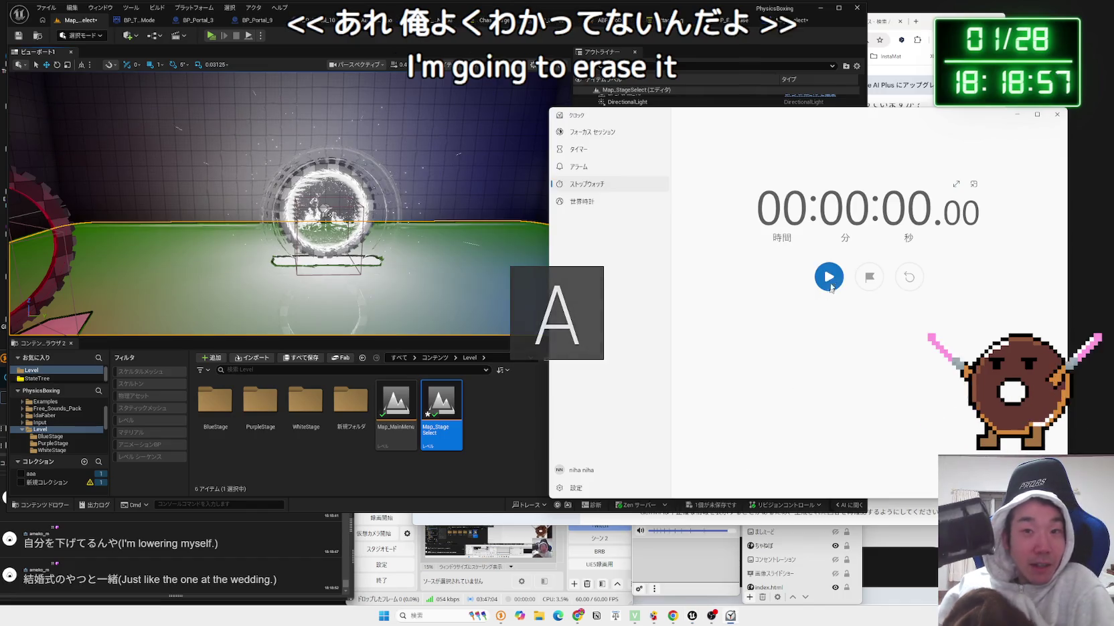
pyautogui.click(211, 36)
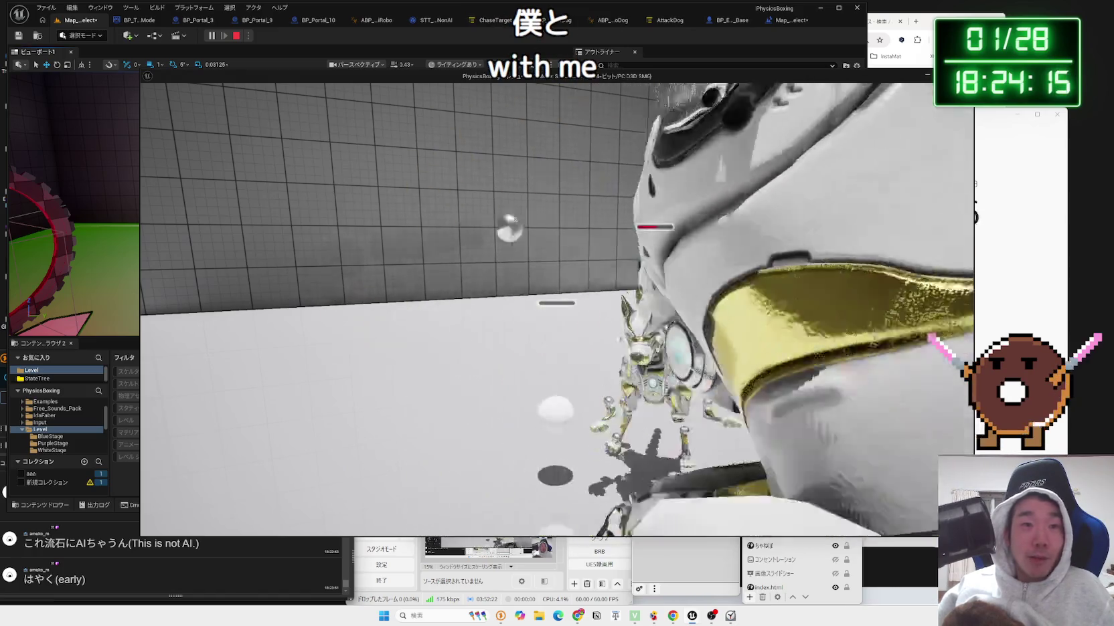
# Switch from the Play-in-Editor game window back to the main Unreal Editor.
pyautogui.hotkey('alt', 'Tab')
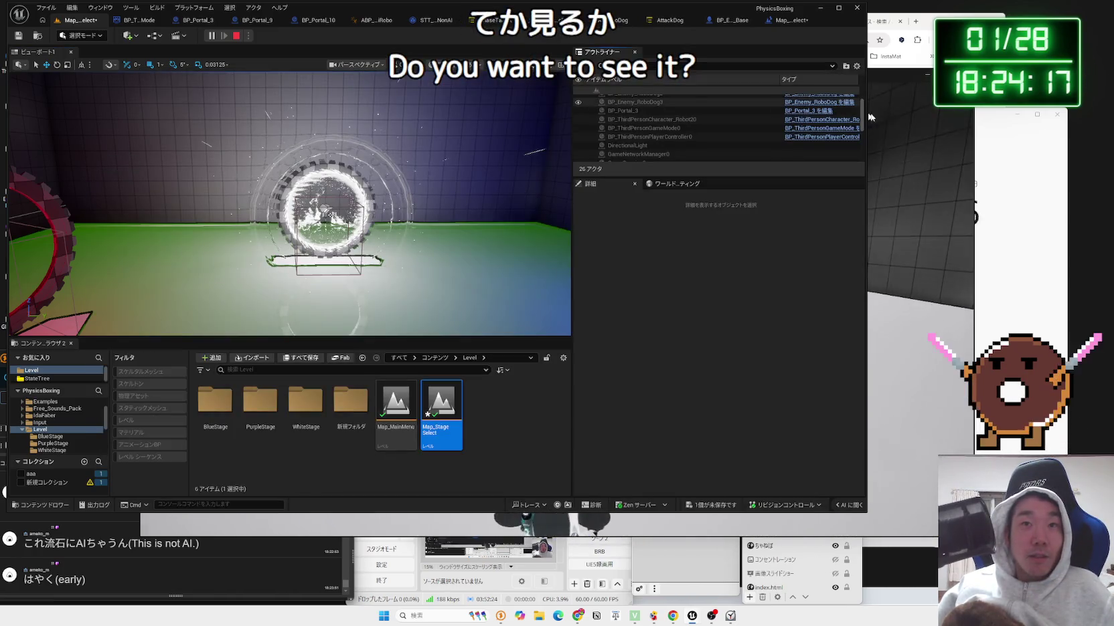
# Stop the game preview, check the stopwatch, and open the chat-linked X dashcam post.
pyautogui.hotkey('alt', 'Tab')
pyautogui.press('Escape')
pyautogui.click(1010, 263)
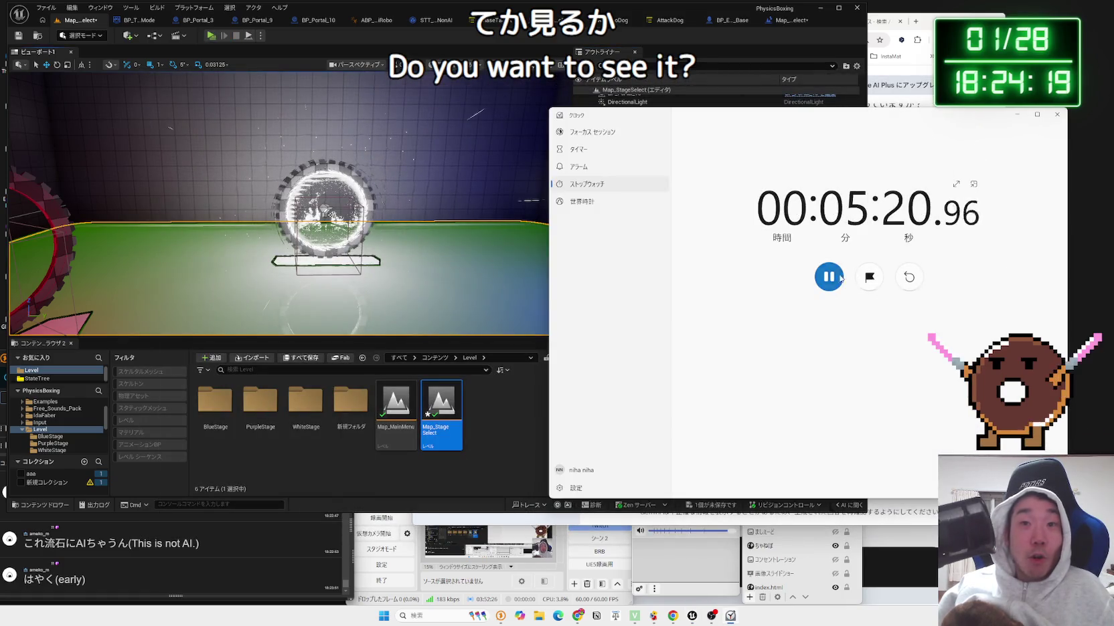
pyautogui.click(196, 565)
pyautogui.click(137, 498)
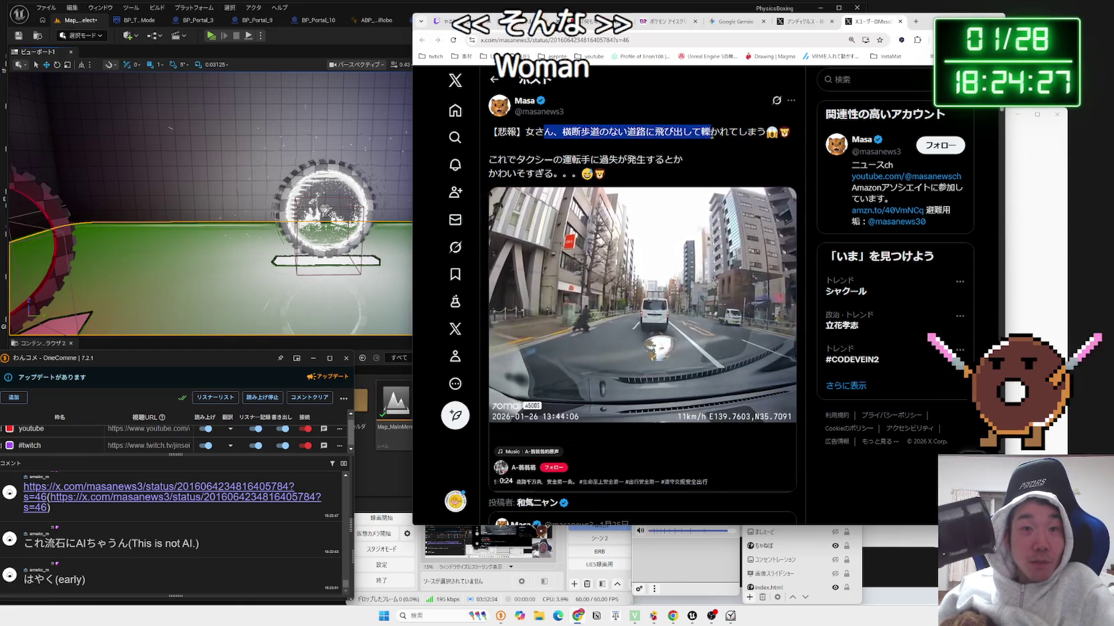
# Play the dashcam clip full screen, skipping to about ten seconds then rewinding to the crash.
pyautogui.moveTo(708, 257)
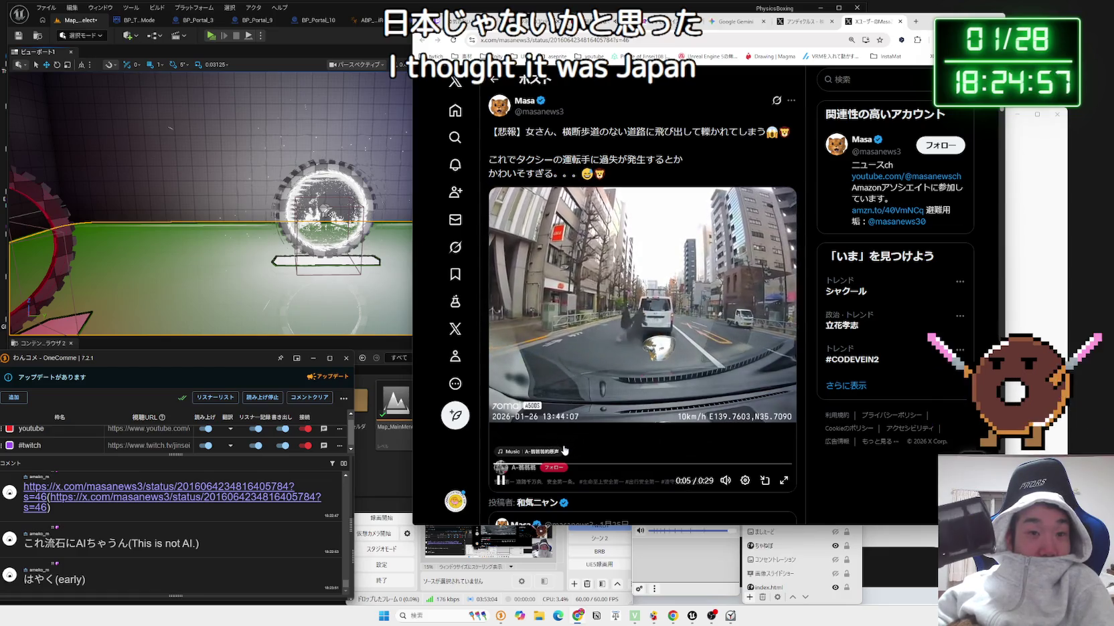
pyautogui.scroll(-3, 590, 417)
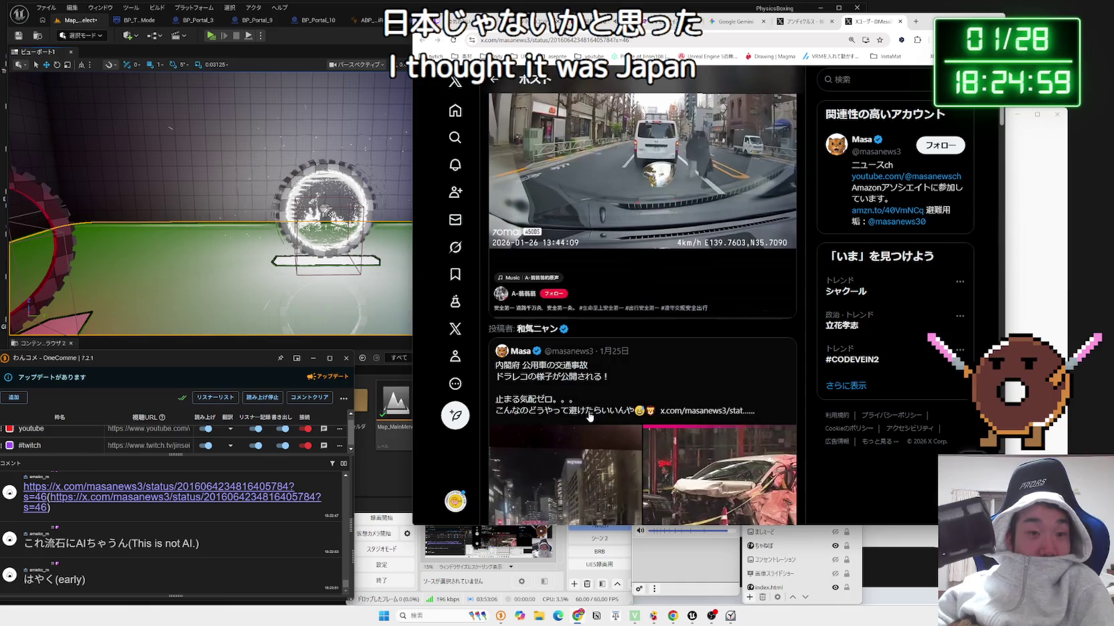
pyautogui.scroll(3, 589, 411)
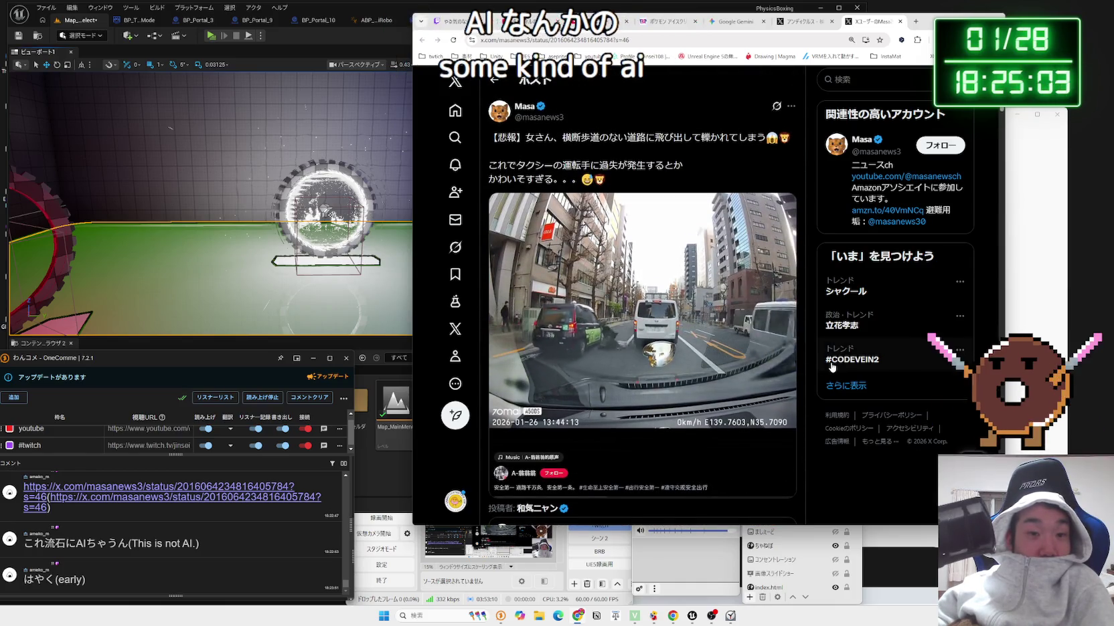
pyautogui.moveTo(790, 475)
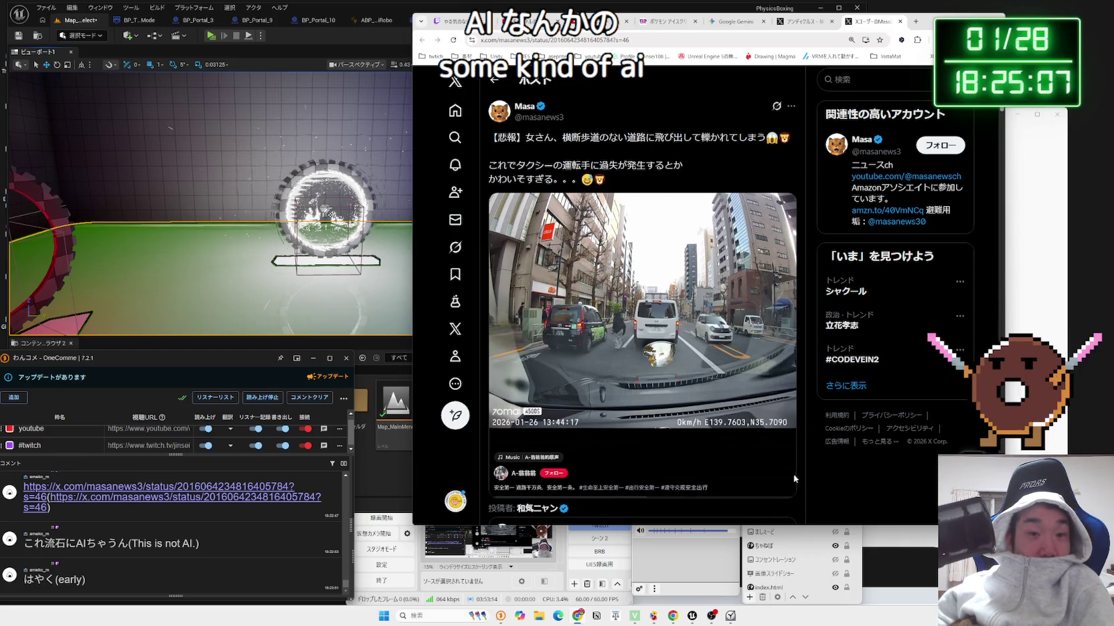
pyautogui.click(783, 485)
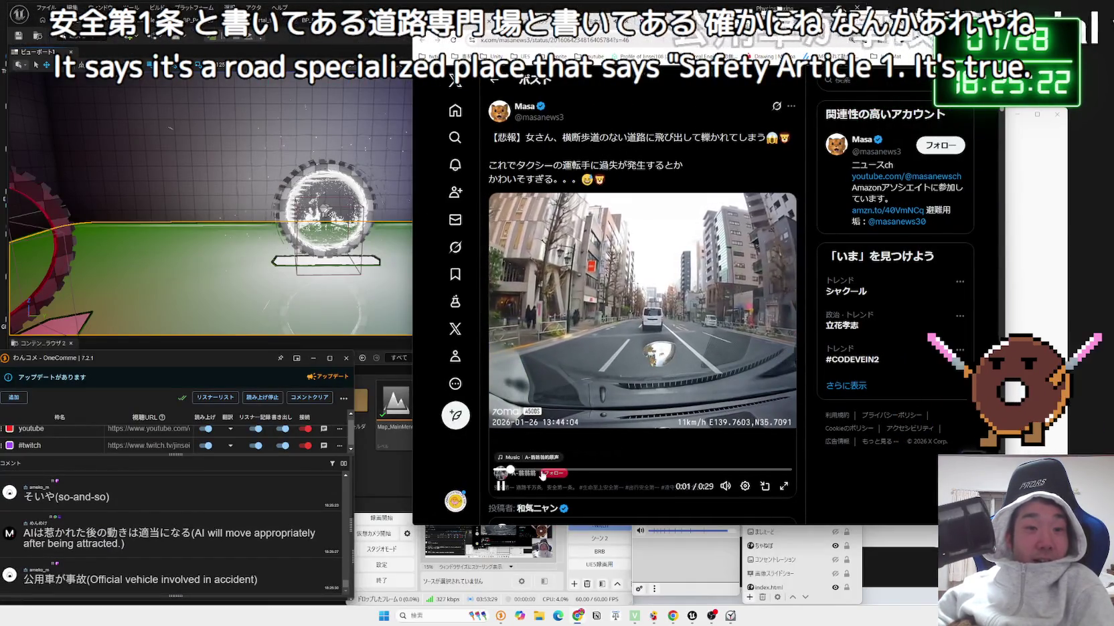
pyautogui.click(596, 471)
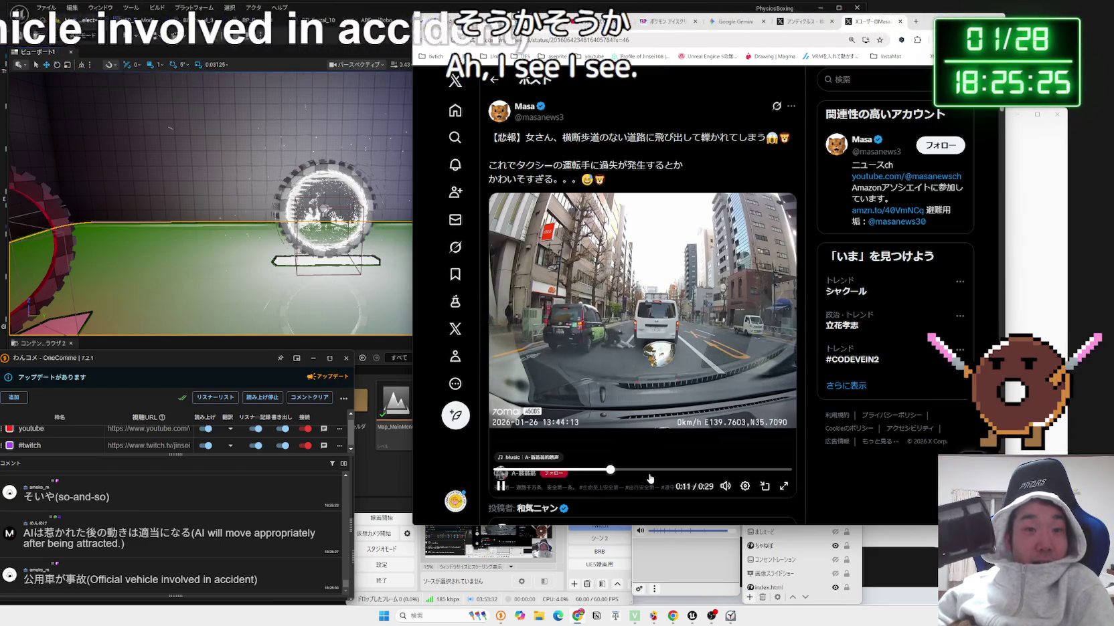
pyautogui.press('Left')
pyautogui.press('Left')
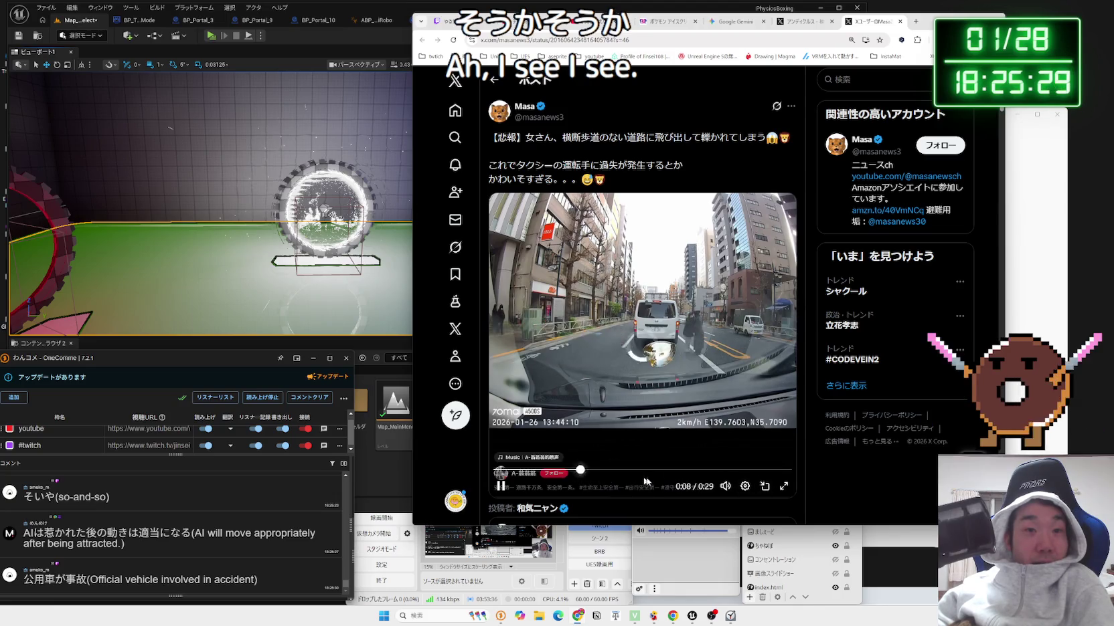
pyautogui.click(783, 489)
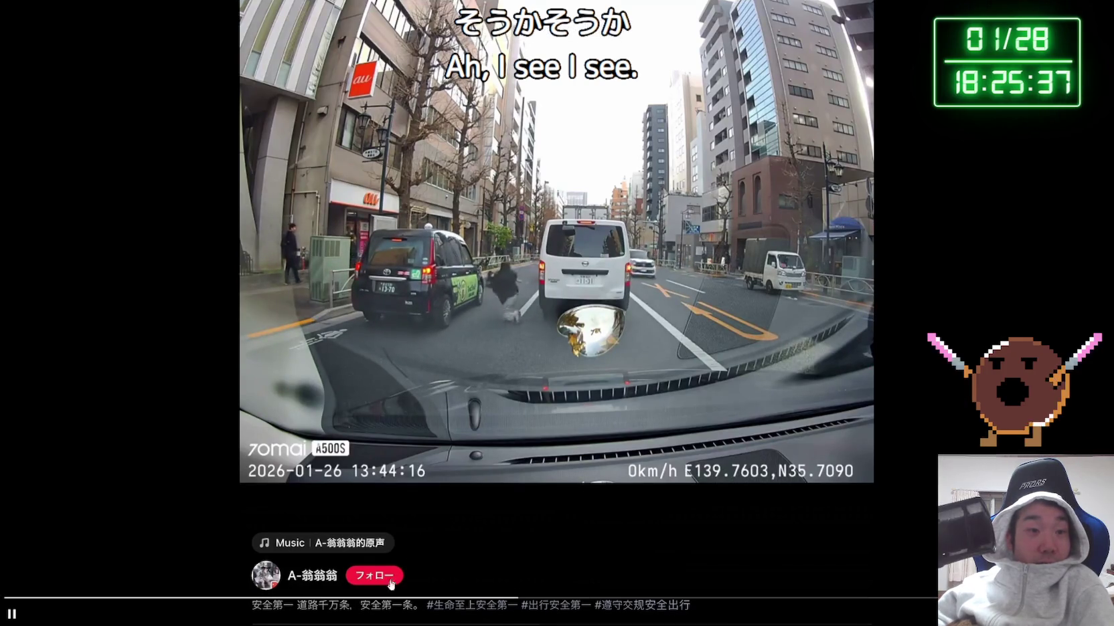
# Rewind and step second by second through the collision, then exit full screen.
pyautogui.press('Left')
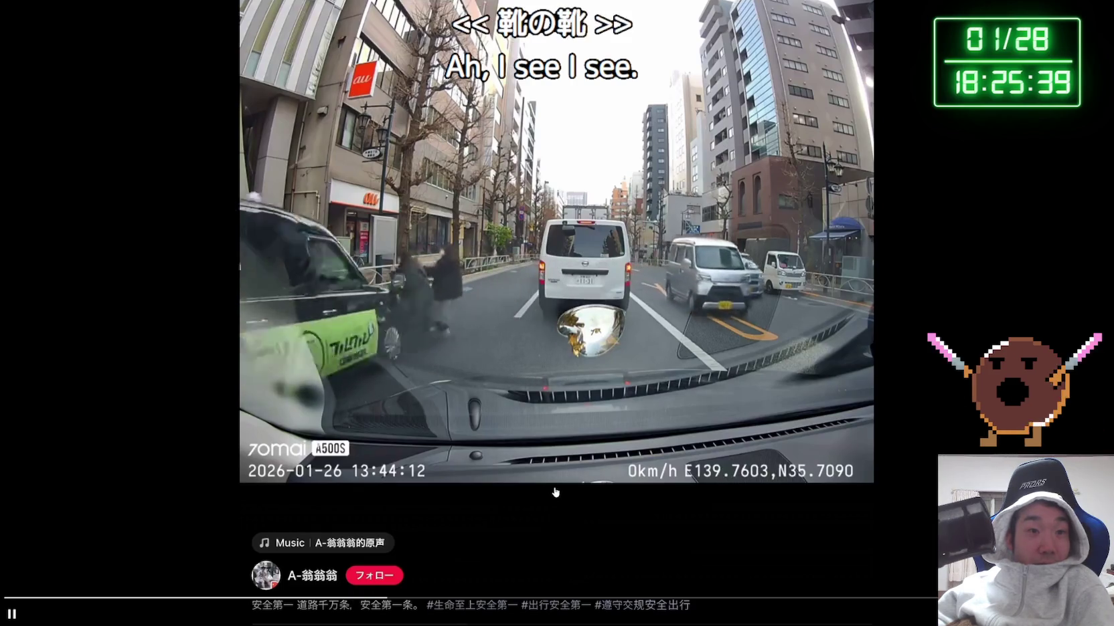
pyautogui.click(555, 493)
pyautogui.click(555, 493)
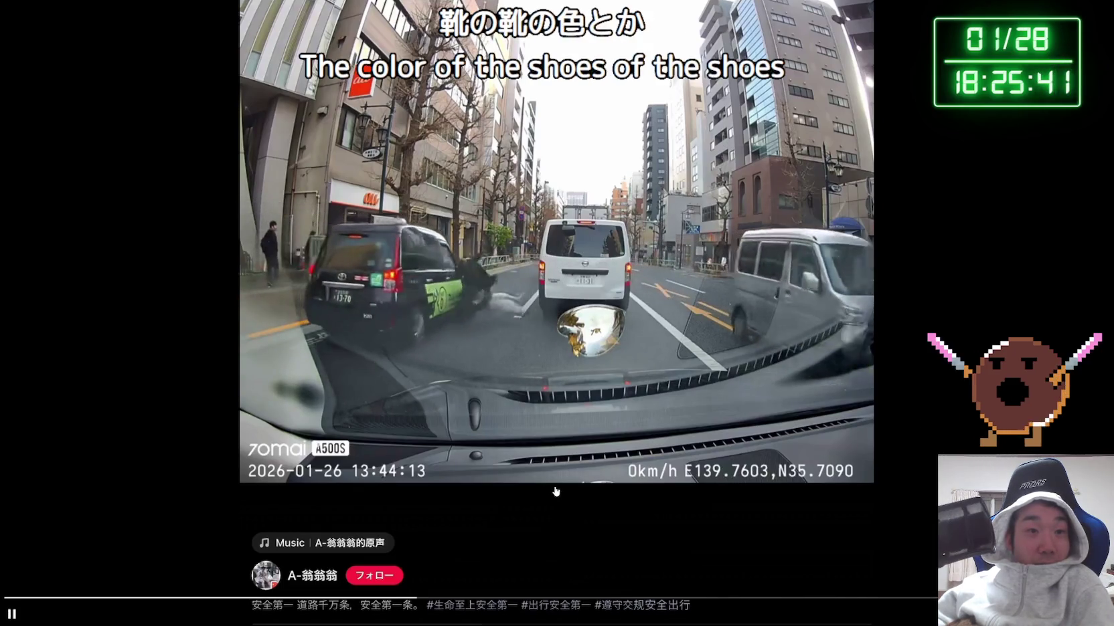
pyautogui.click(556, 491)
pyautogui.click(555, 491)
pyautogui.click(555, 491)
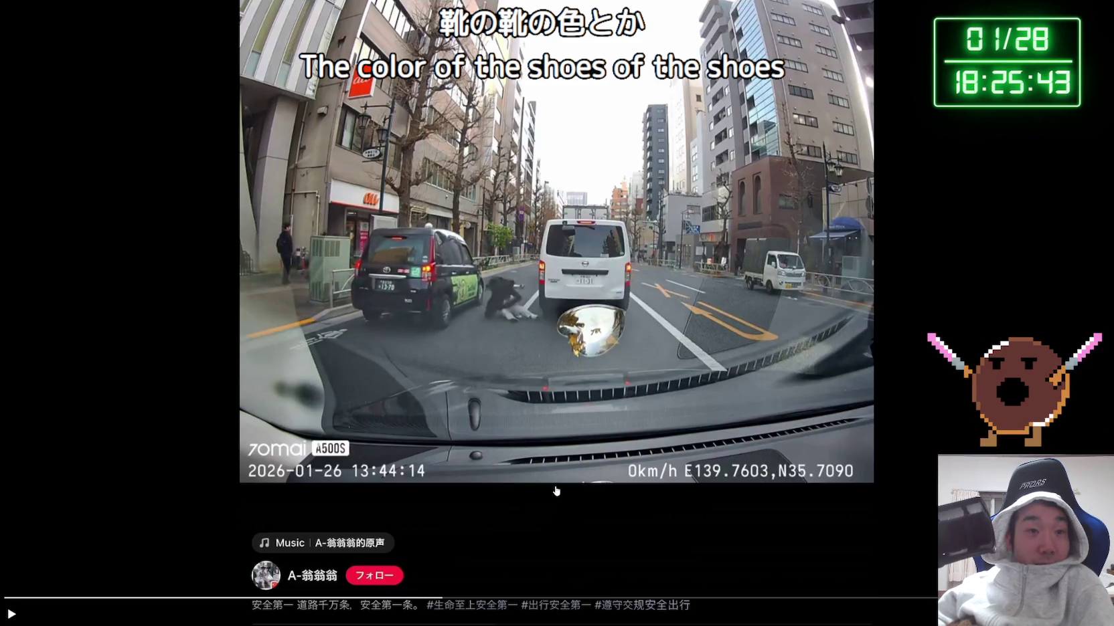
pyautogui.click(539, 326)
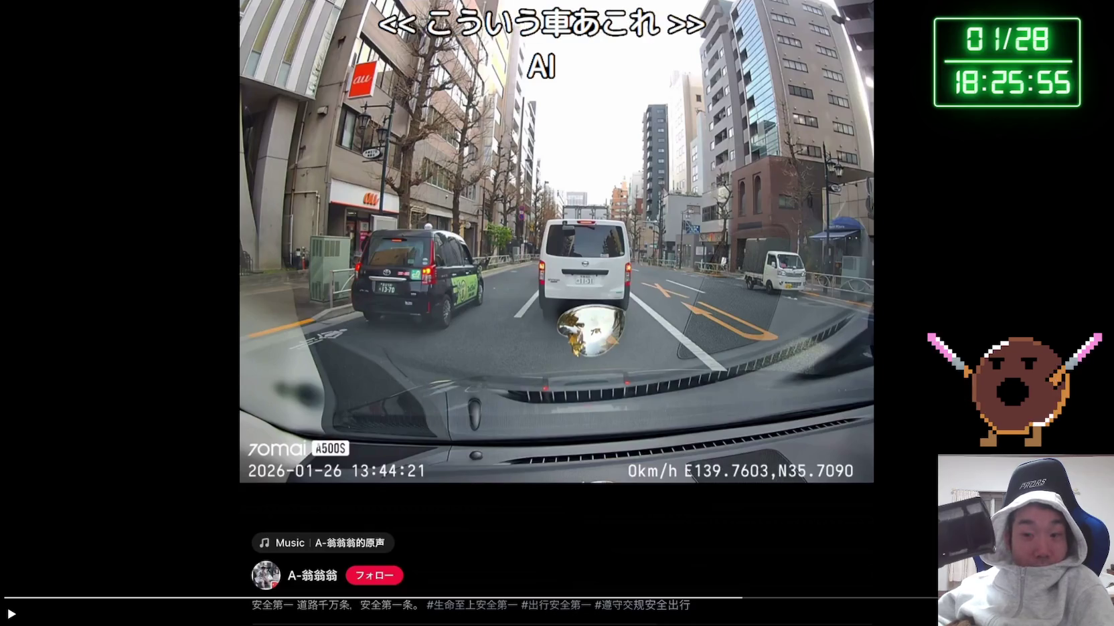
pyautogui.press('Escape')
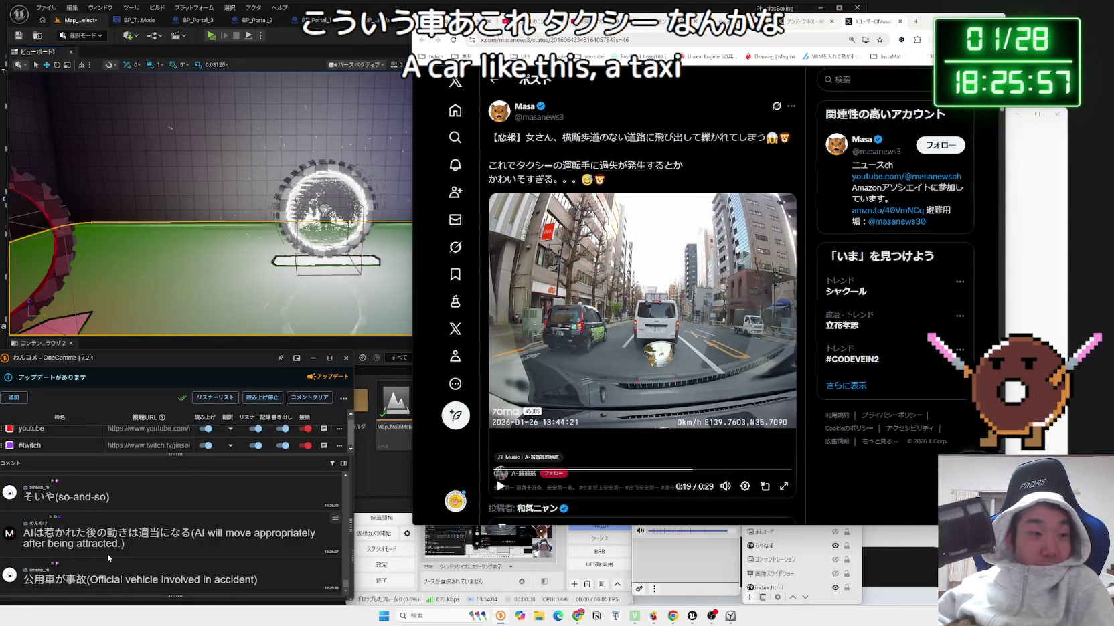
# Search the web for 公用車 from a comment on the post.
pyautogui.scroll(5, 112, 553)
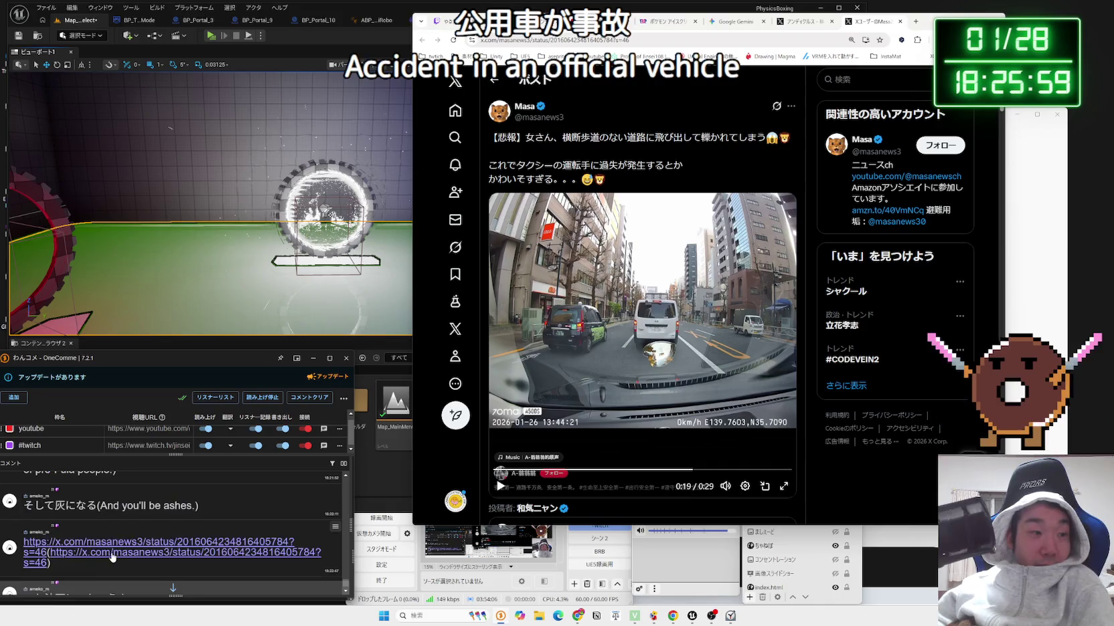
pyautogui.scroll(-5, 111, 552)
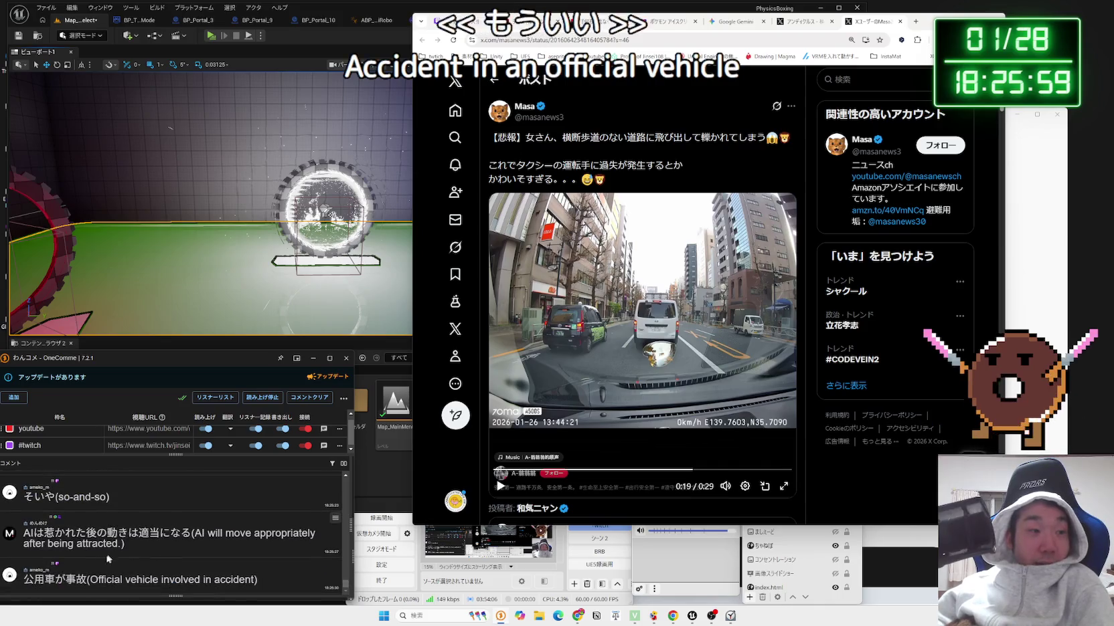
pyautogui.rightClick(35, 586)
pyautogui.click(41, 564)
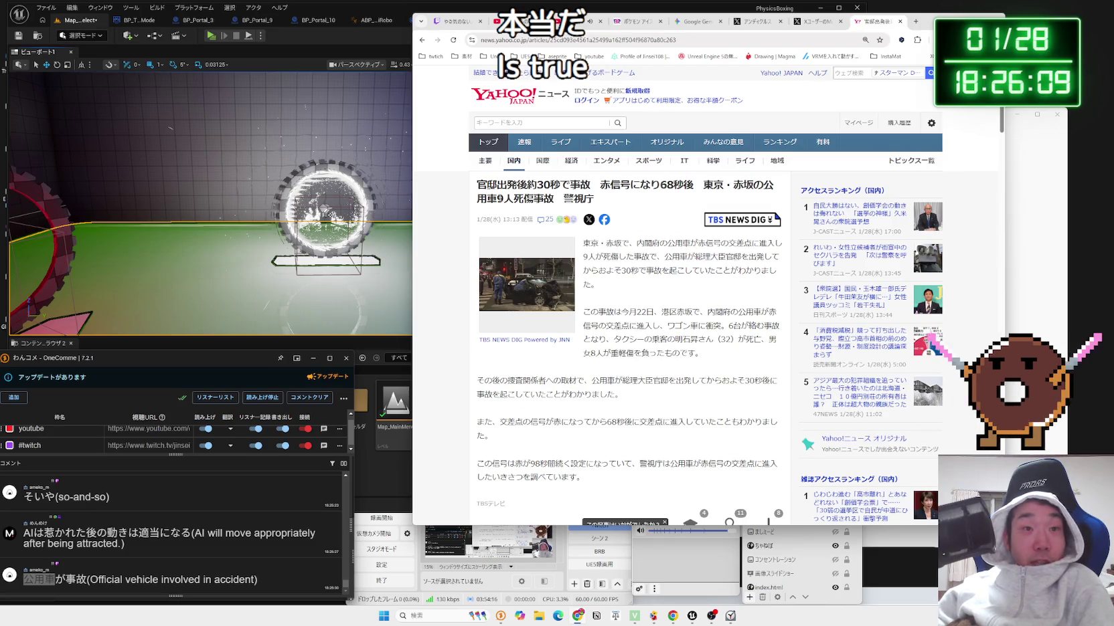
# Read the Yahoo! article's headline, go back to the 公用車 results, and return to the X post.
pyautogui.moveTo(595, 200); pyautogui.dragTo(469, 187)
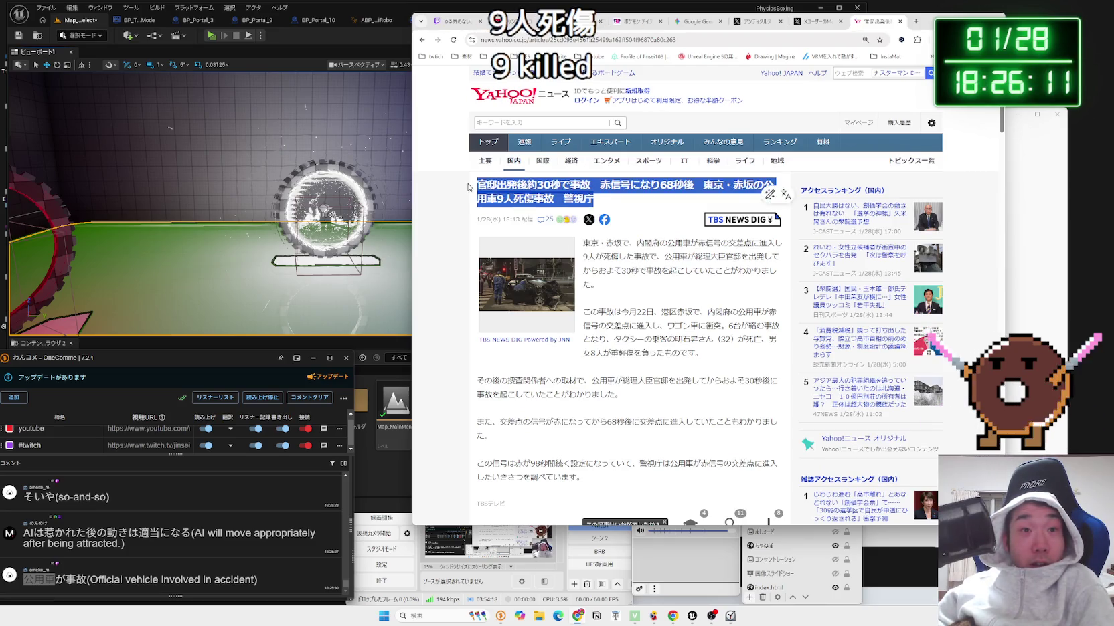
pyautogui.click(660, 231)
pyautogui.scroll(-5, 670, 247)
pyautogui.scroll(5, 670, 247)
pyautogui.hotkey('alt', 'Left')
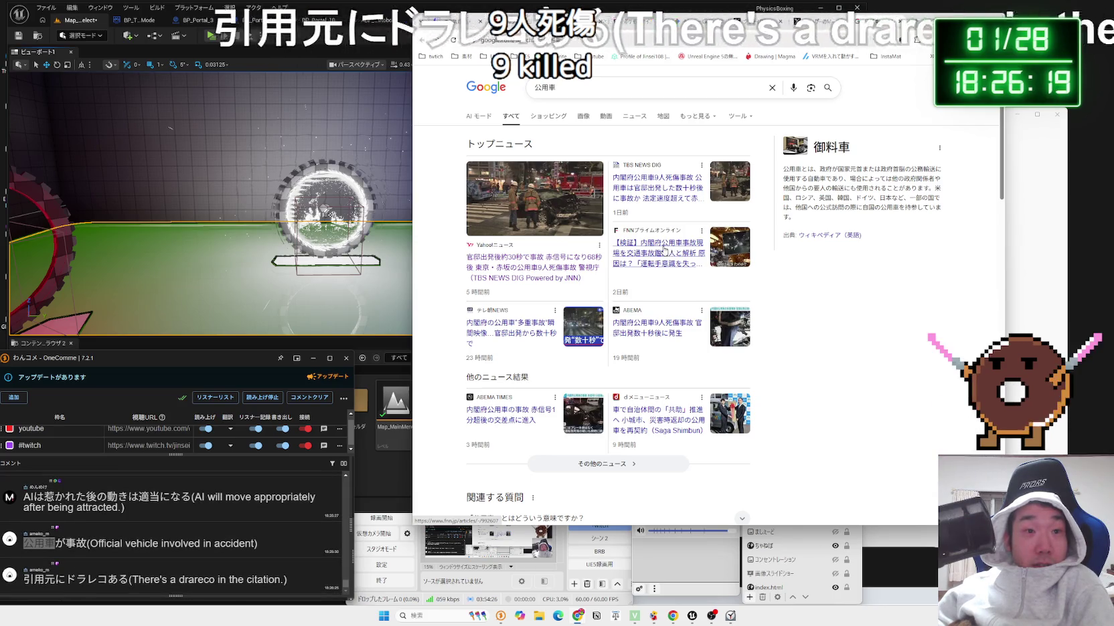
pyautogui.click(820, 21)
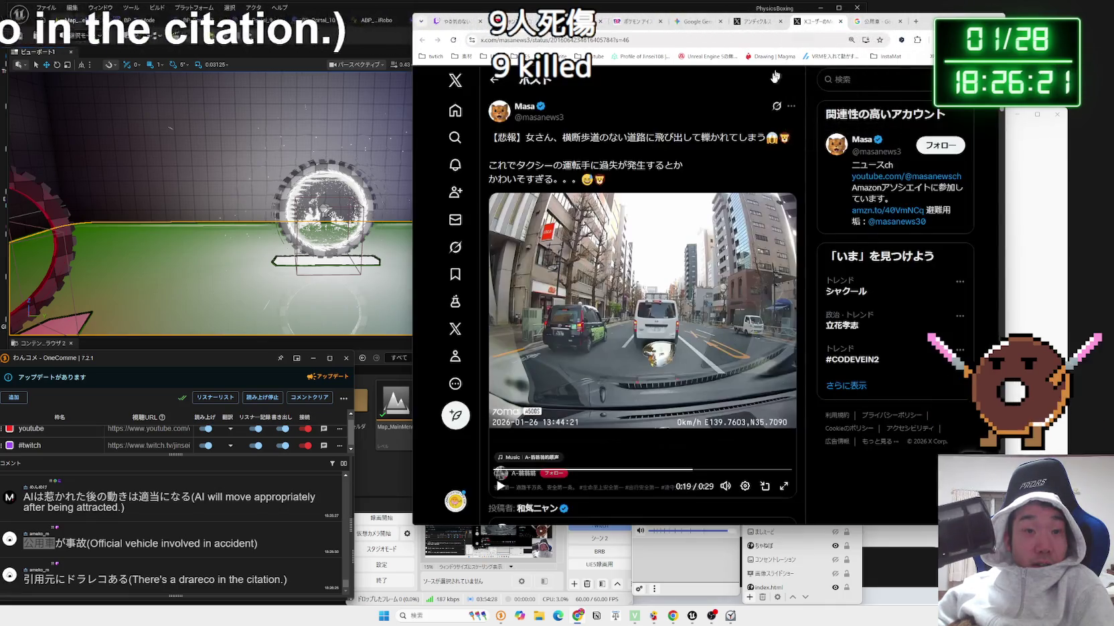
# Open the quoted official-car crash post and watch its dashcam video around 0:12–0:13.
pyautogui.scroll(-2, 643, 270)
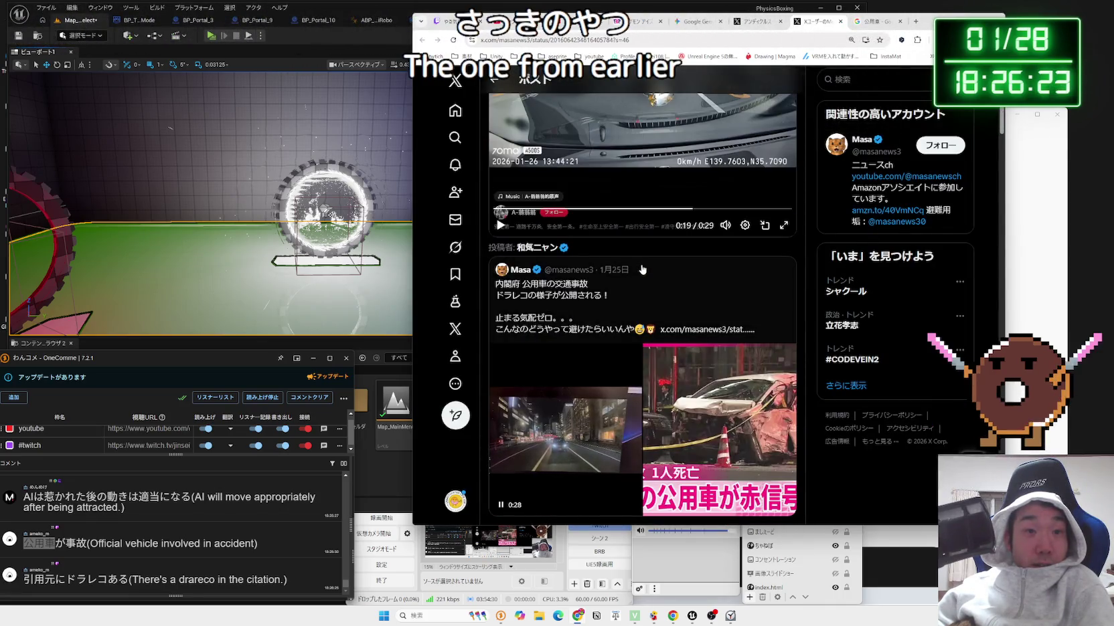
pyautogui.scroll(-2, 641, 269)
pyautogui.click(568, 221)
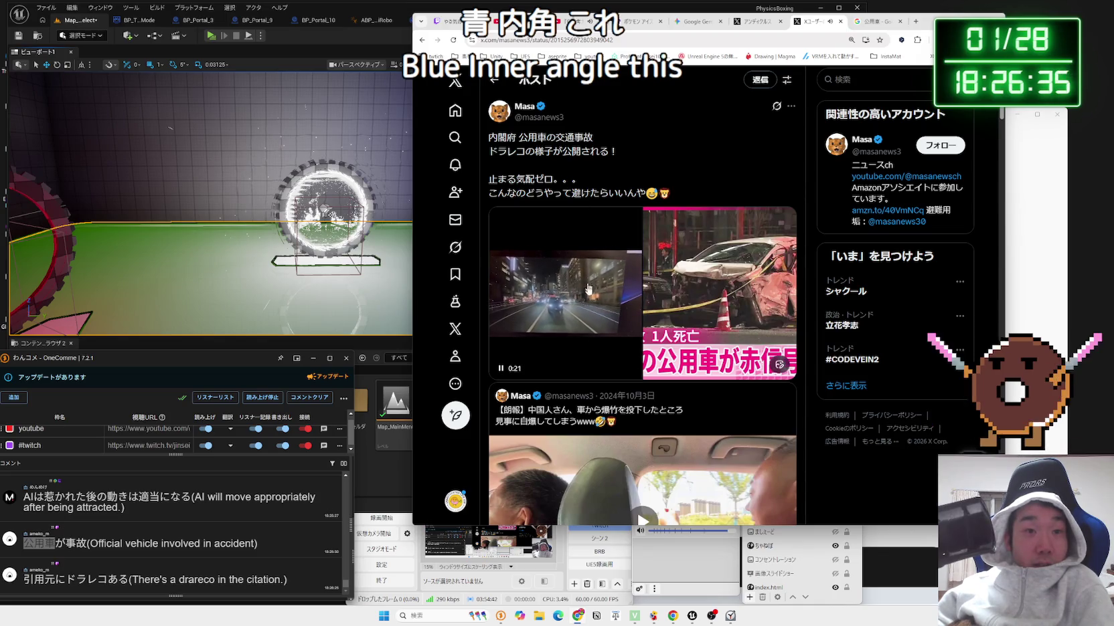
pyautogui.click(607, 336)
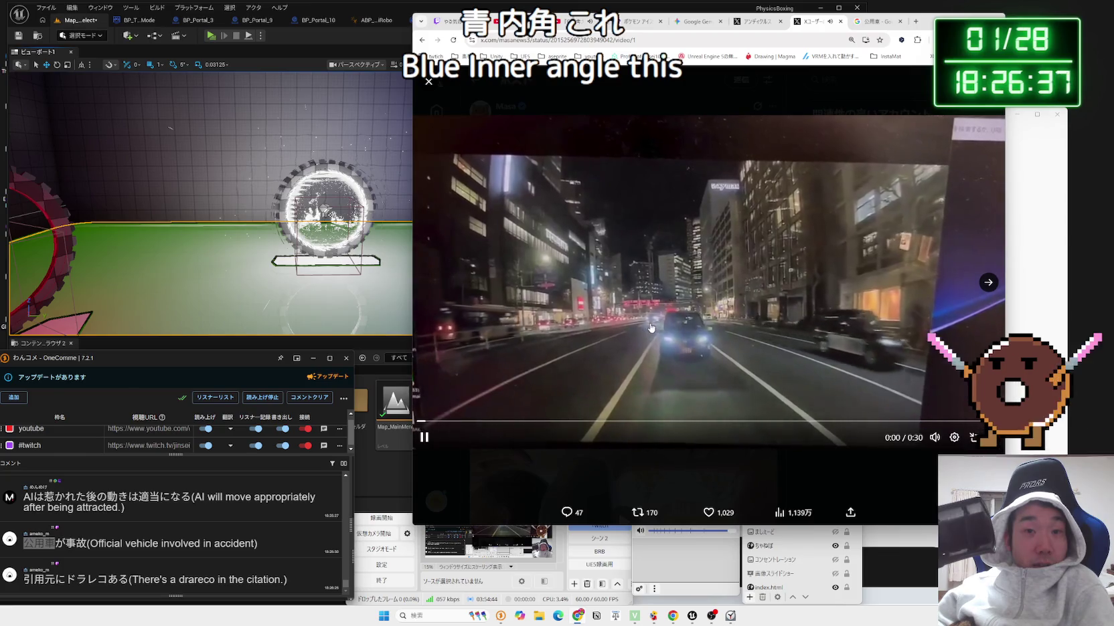
pyautogui.click(632, 423)
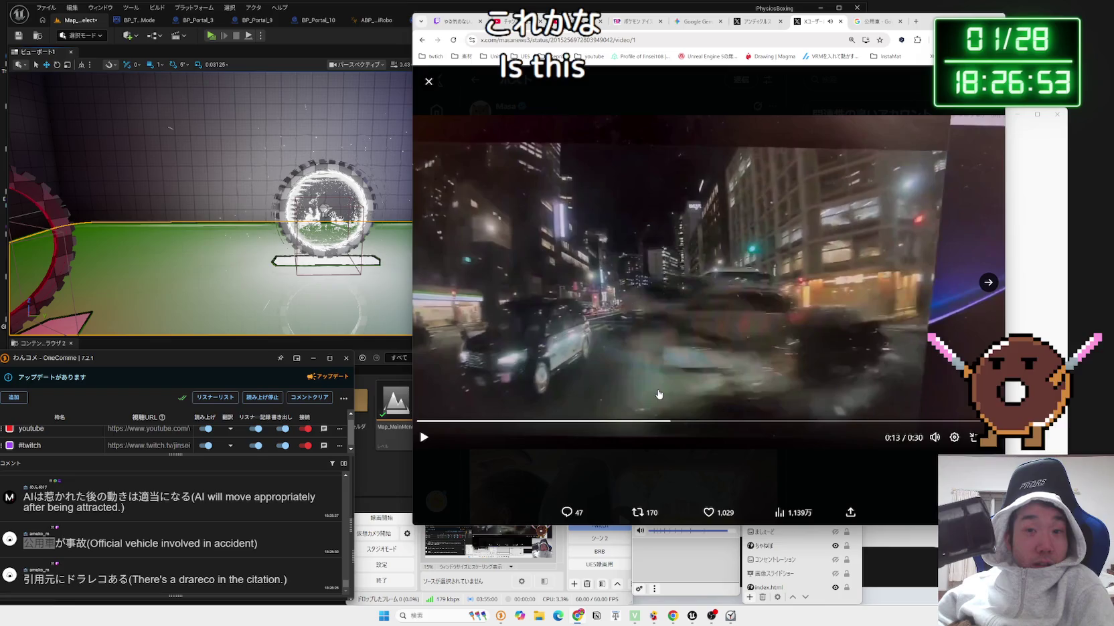
pyautogui.click(644, 422)
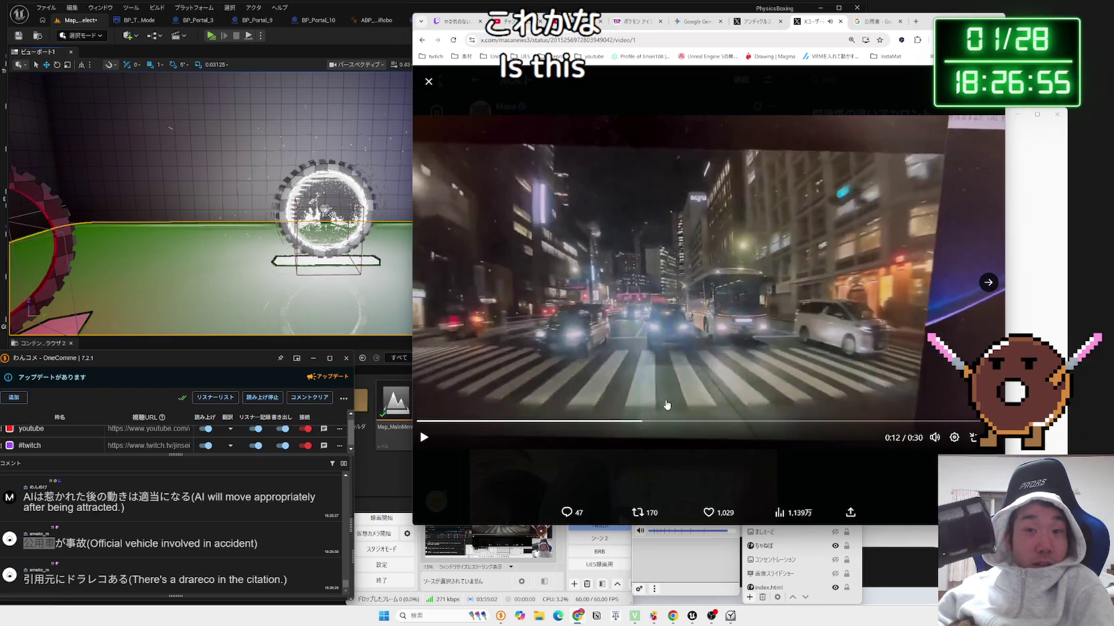
pyautogui.click(471, 114)
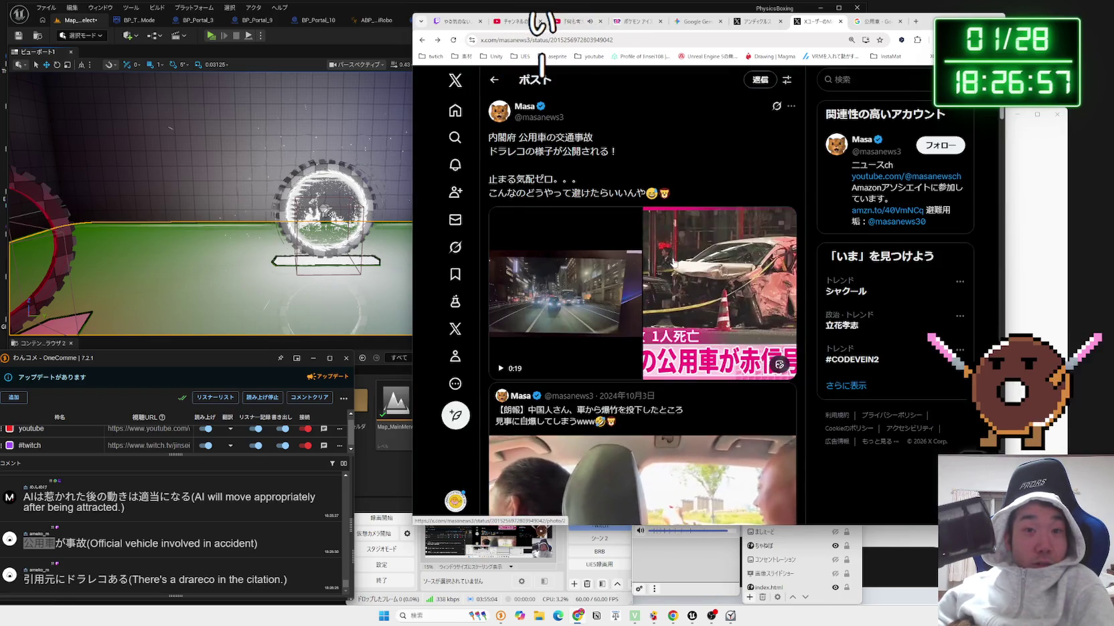
# View the enlarged crashed-car photo, then move on to the Google 公用車 results.
pyautogui.click(679, 272)
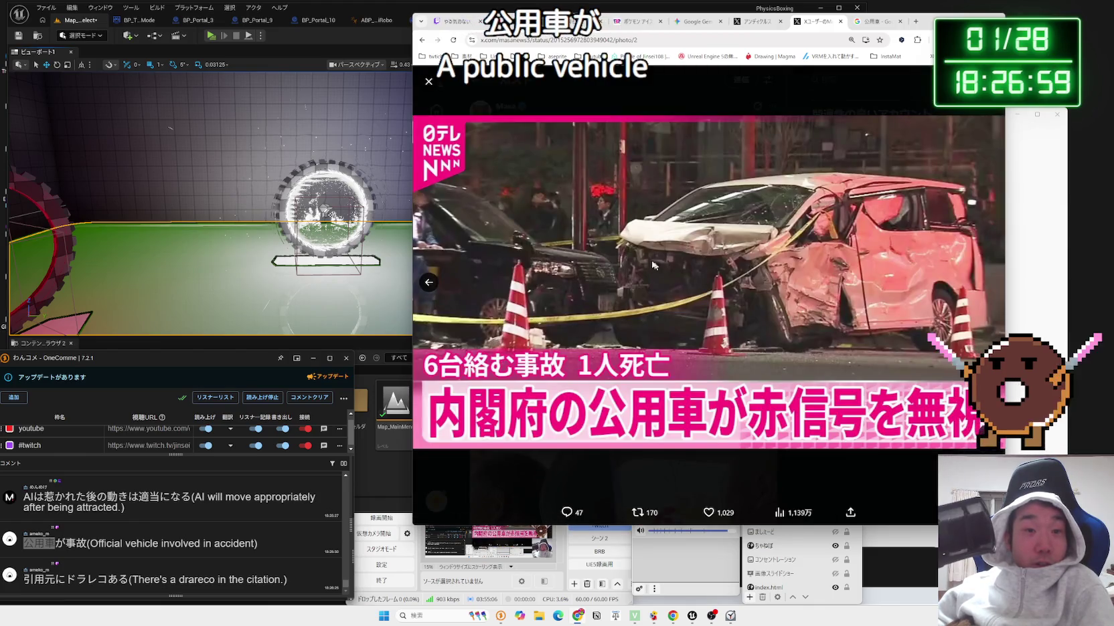
pyautogui.press('Escape')
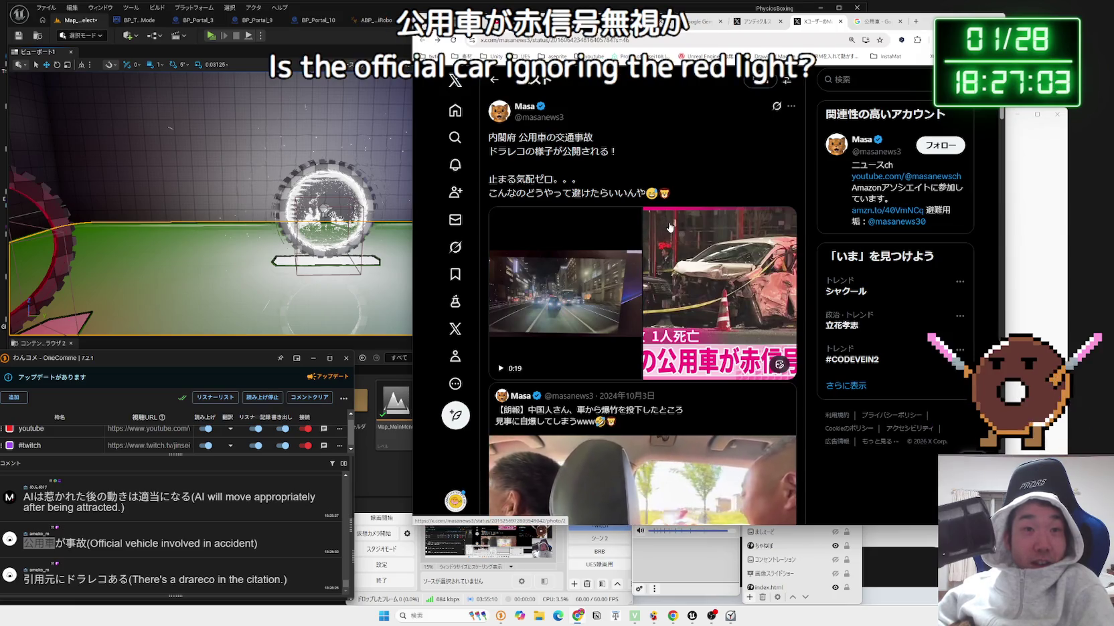
pyautogui.click(877, 22)
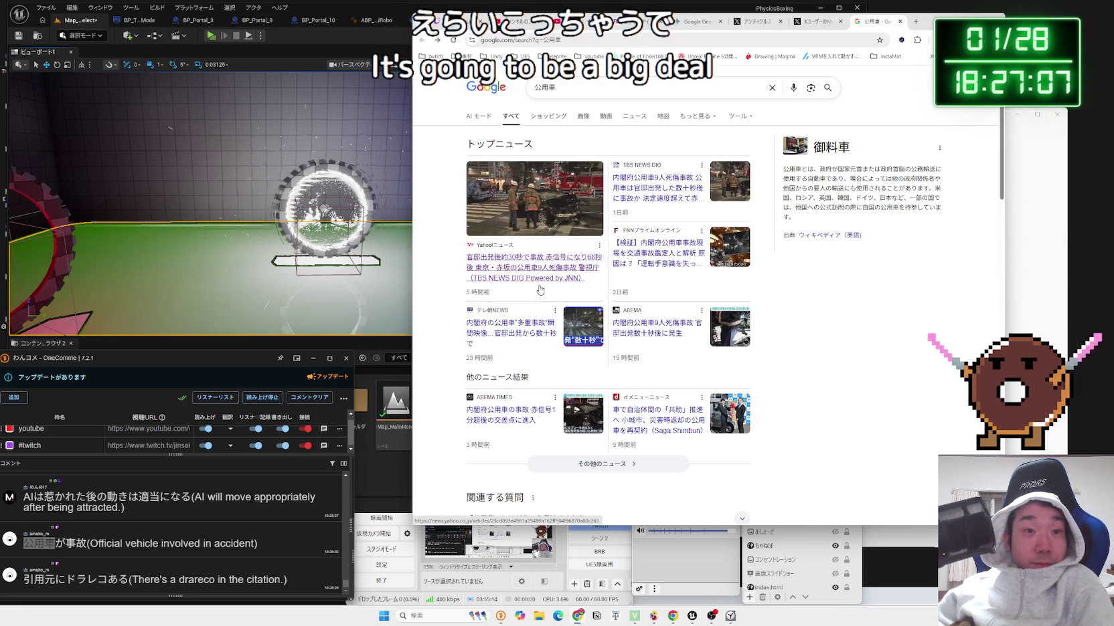
# Replace the 公用車 query with a Google search for ジムニー 剛性.
pyautogui.scroll(-15, 540, 289)
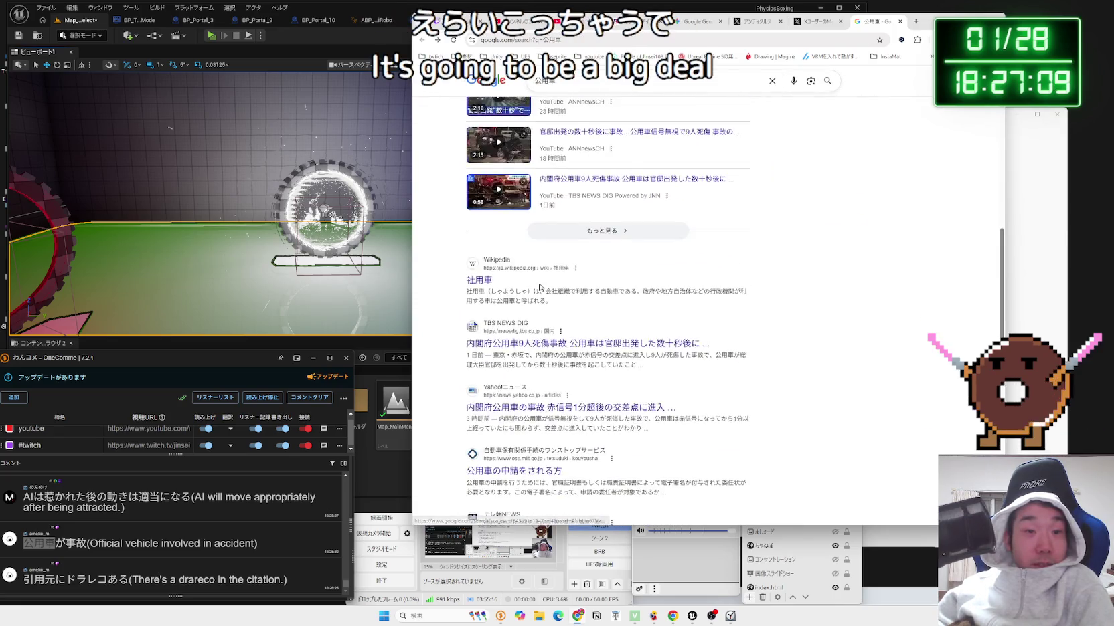
pyautogui.scroll(15, 542, 288)
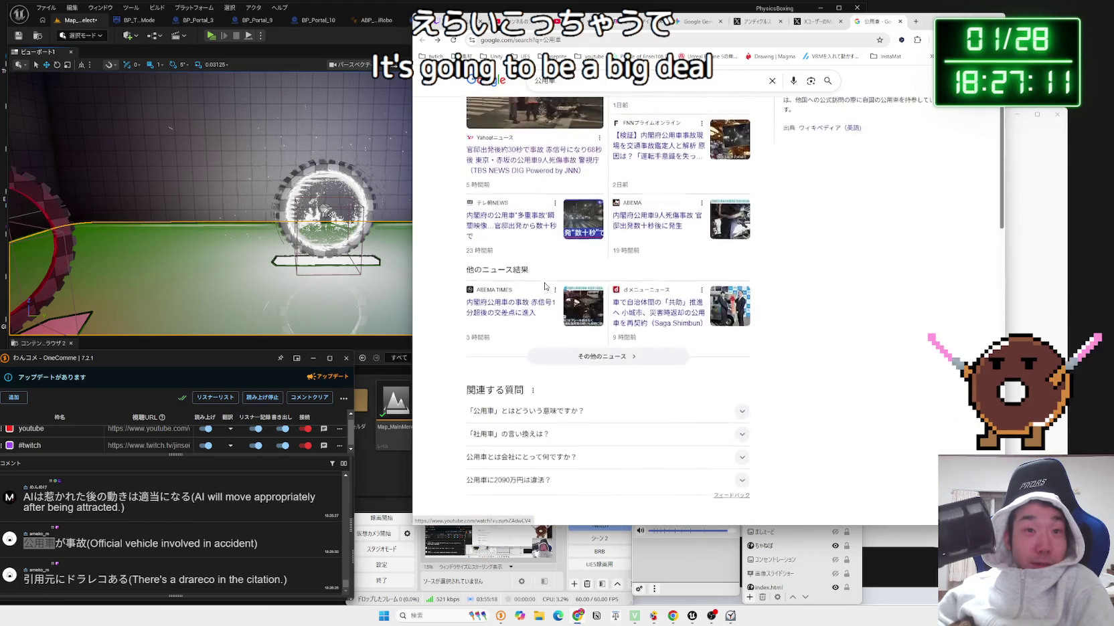
pyautogui.click(622, 94)
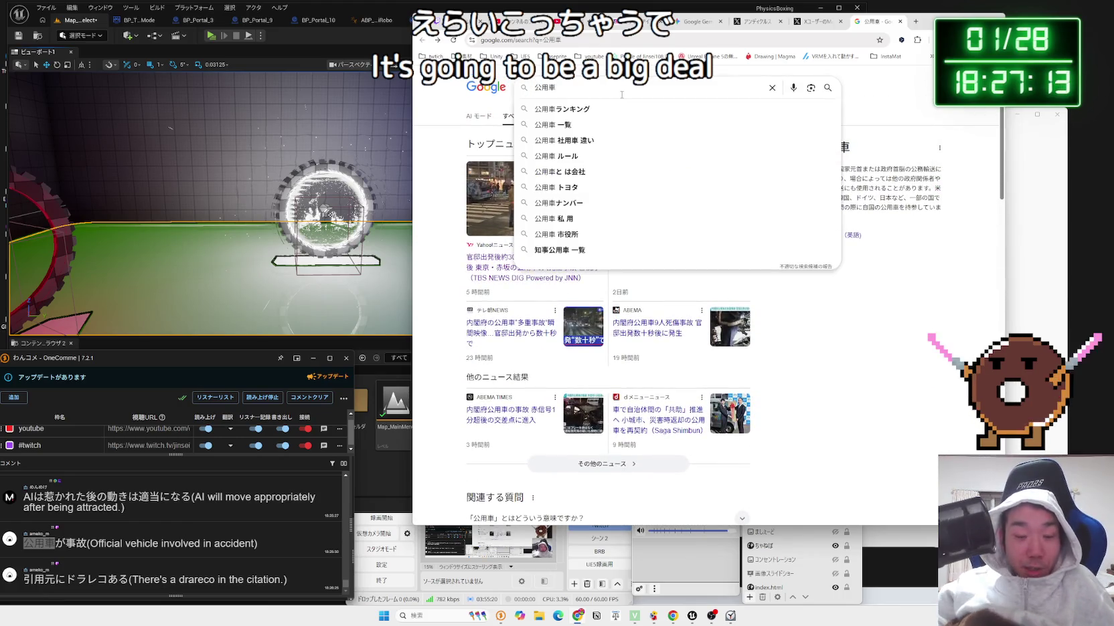
pyautogui.press('BackSpace')
pyautogui.write('jim')
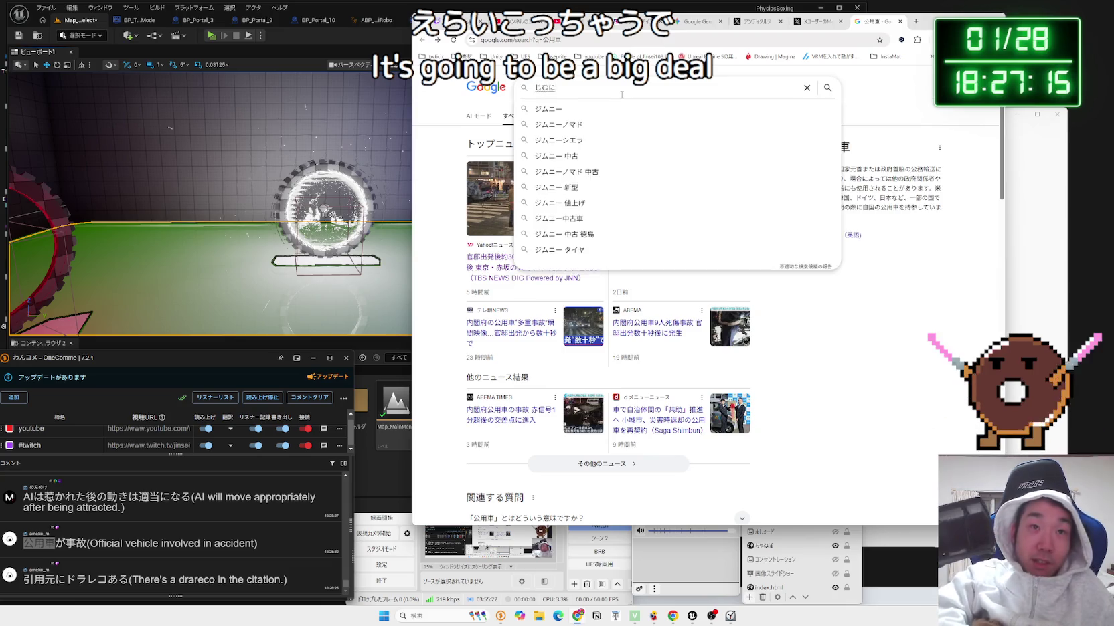
pyautogui.write('gousei')
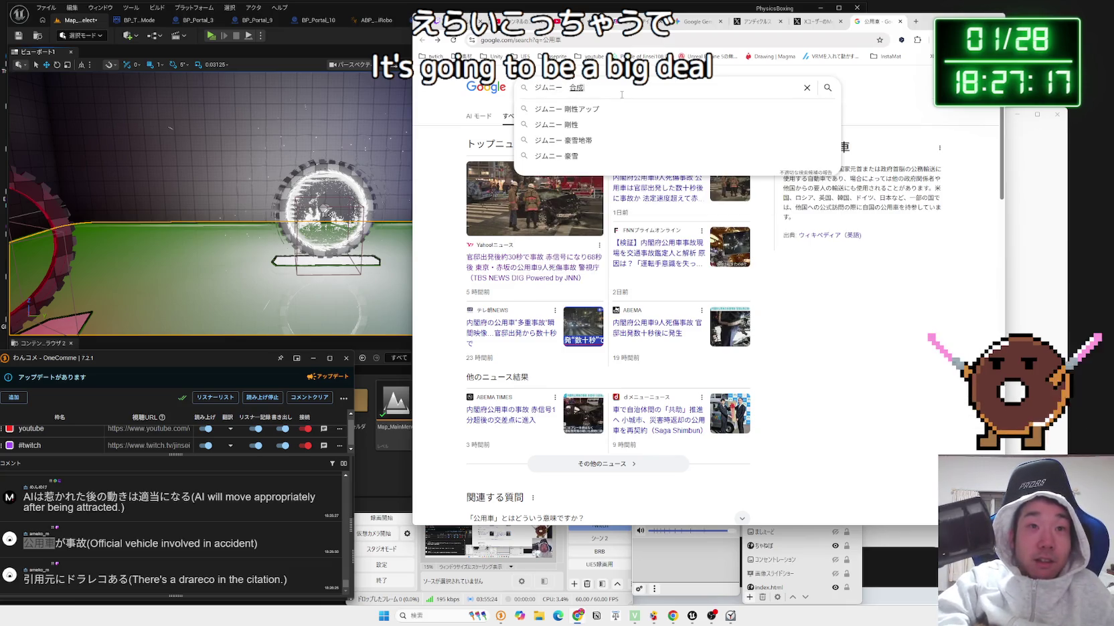
pyautogui.press('space')
pyautogui.press('space')
pyautogui.press('3')
pyautogui.press('Return')
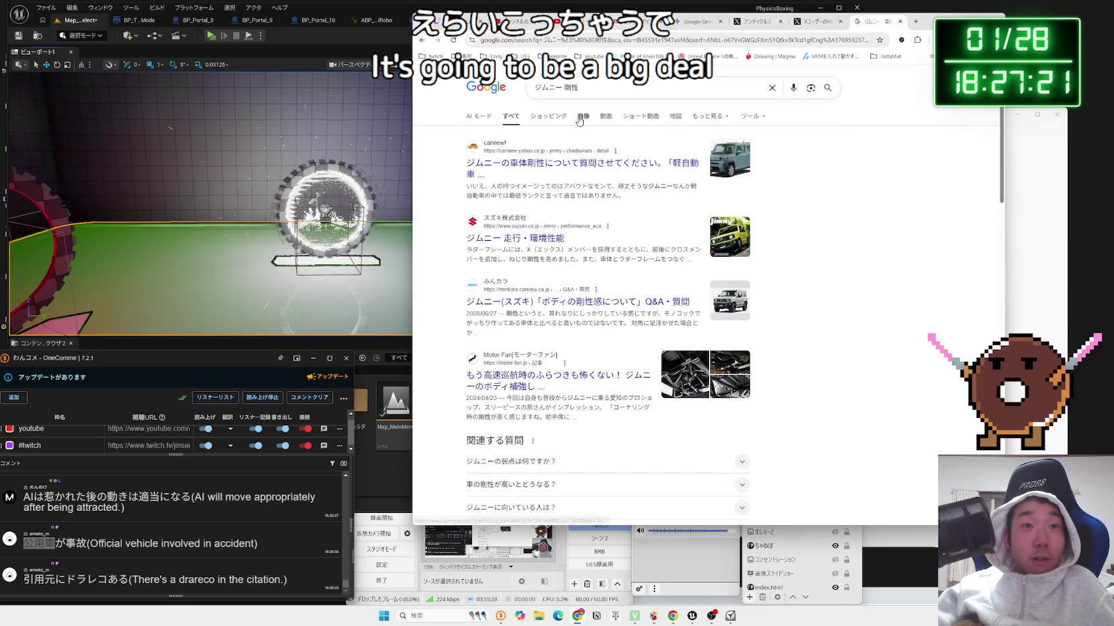
# Filter to video results, refine the query to ジムニー 剛性 事故, then return to All results.
pyautogui.click(606, 117)
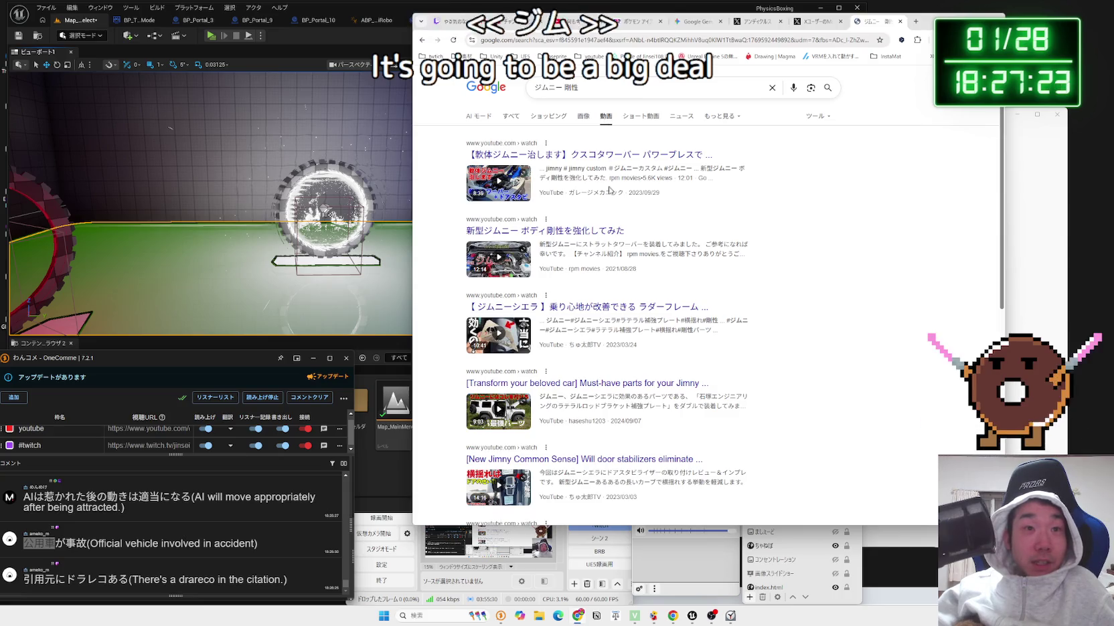
pyautogui.scroll(-5, 610, 175)
pyautogui.scroll(5, 611, 175)
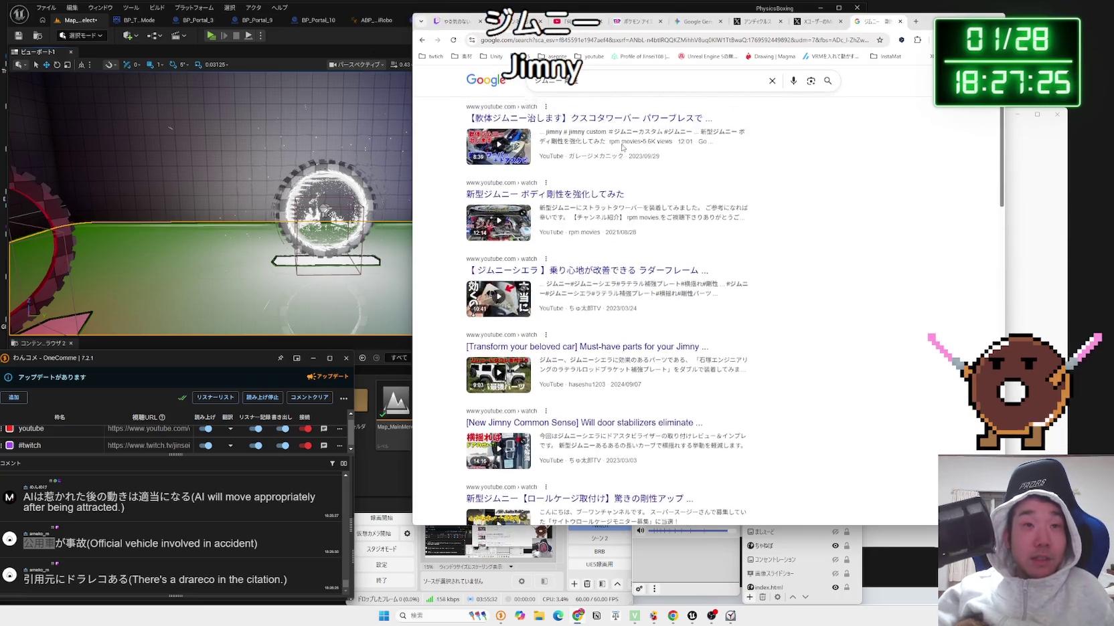
pyautogui.click(612, 81)
pyautogui.write('事故')
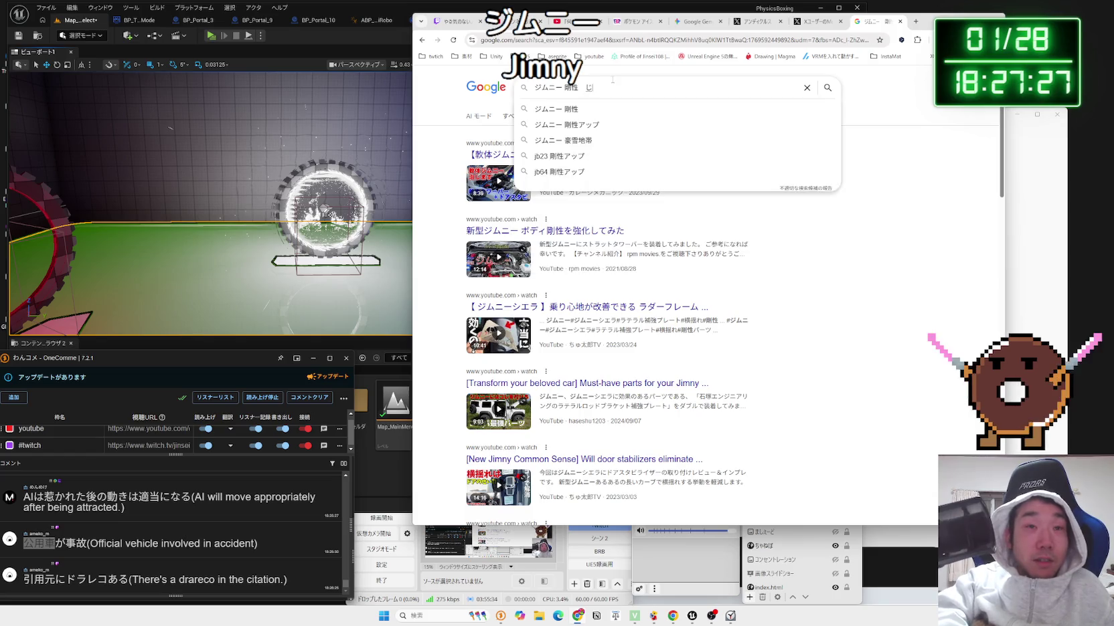
pyautogui.press('Return')
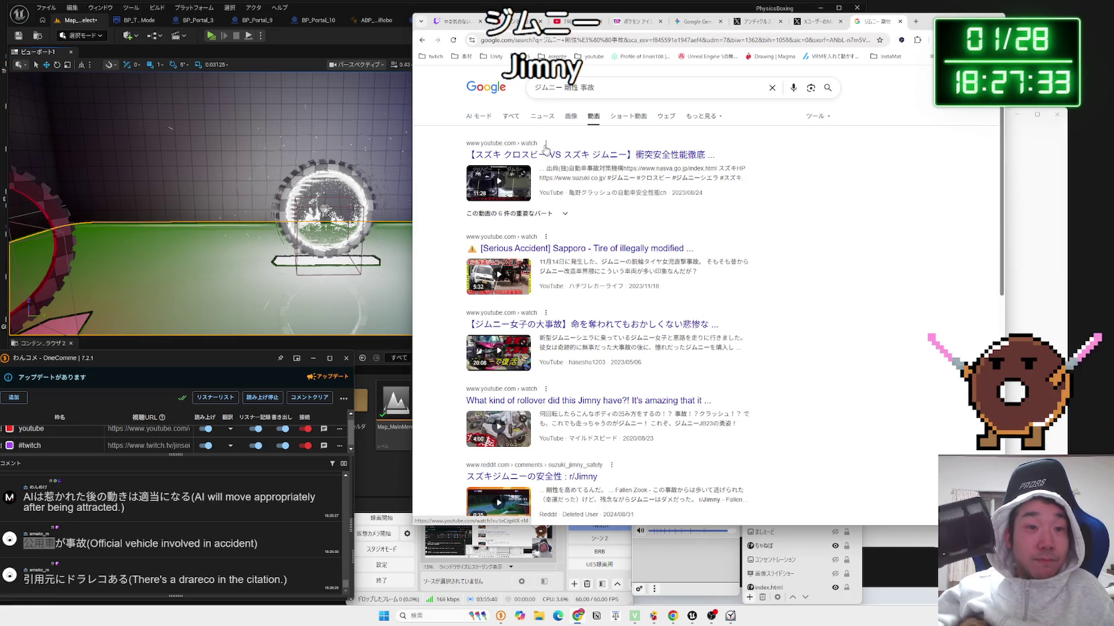
pyautogui.click(514, 118)
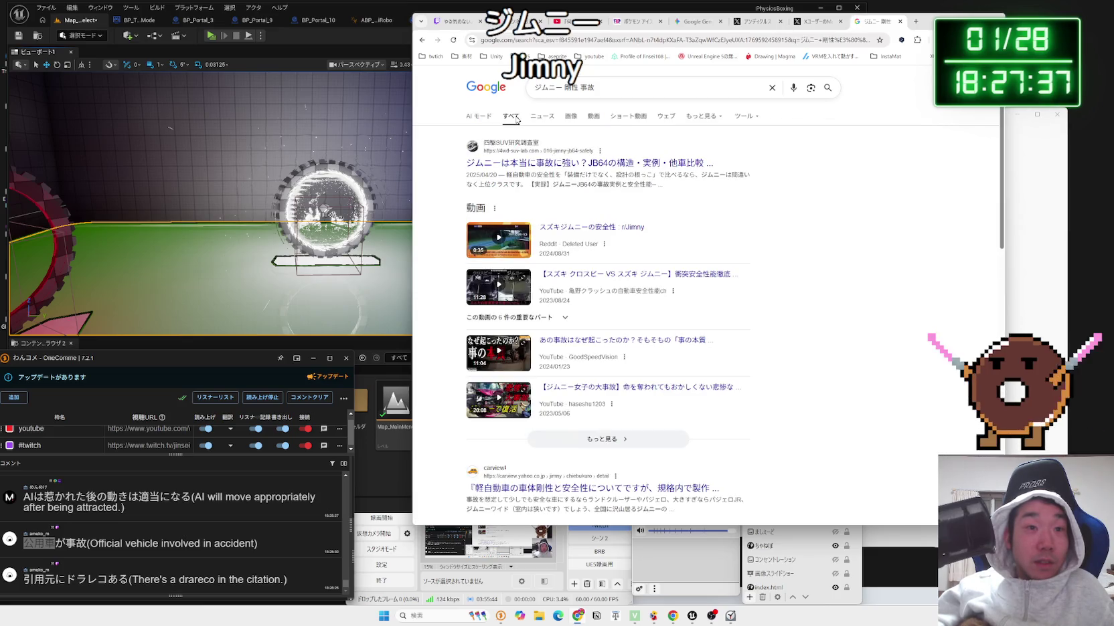
# Read the Reddit post on Jimny safety, then go back and scan the Google results.
pyautogui.click(579, 228)
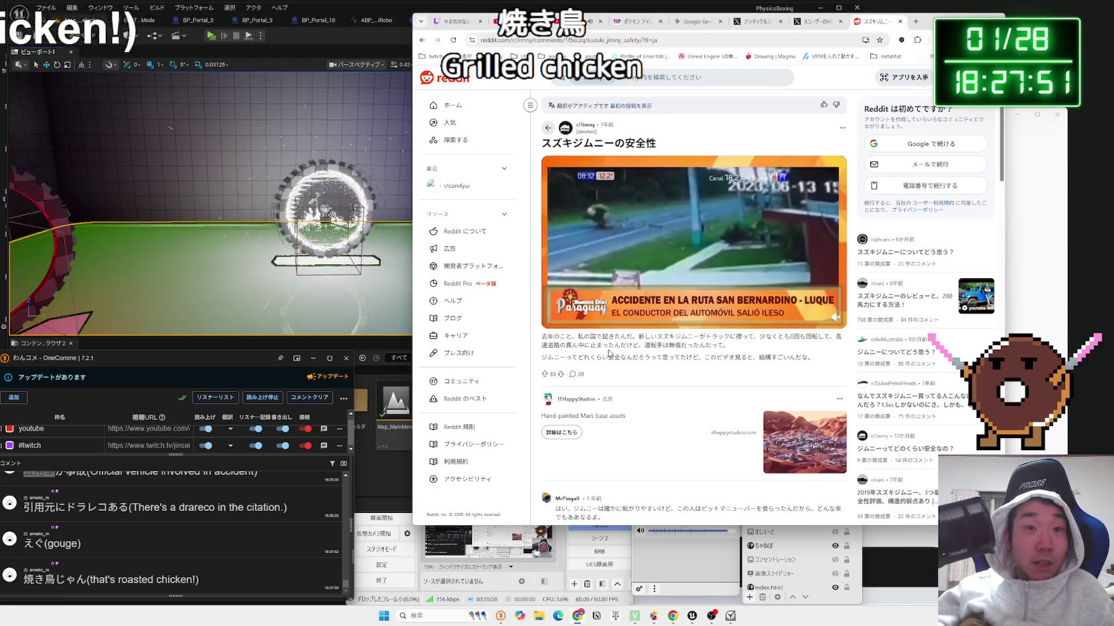
pyautogui.hotkey('alt', 'Left')
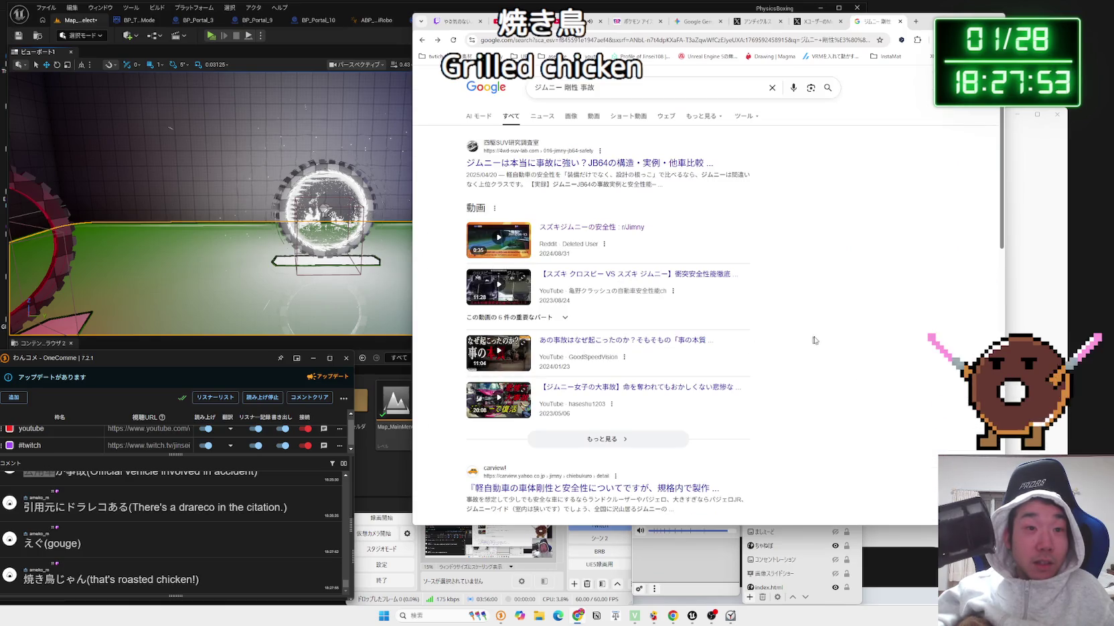
pyautogui.scroll(-3, 814, 340)
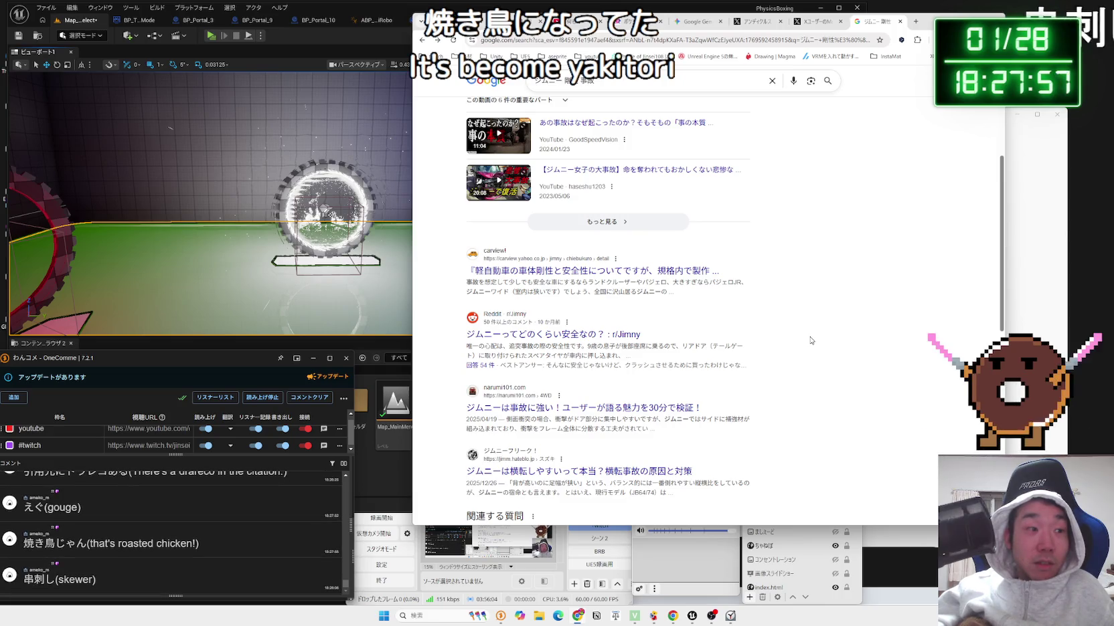
pyautogui.scroll(3, 810, 340)
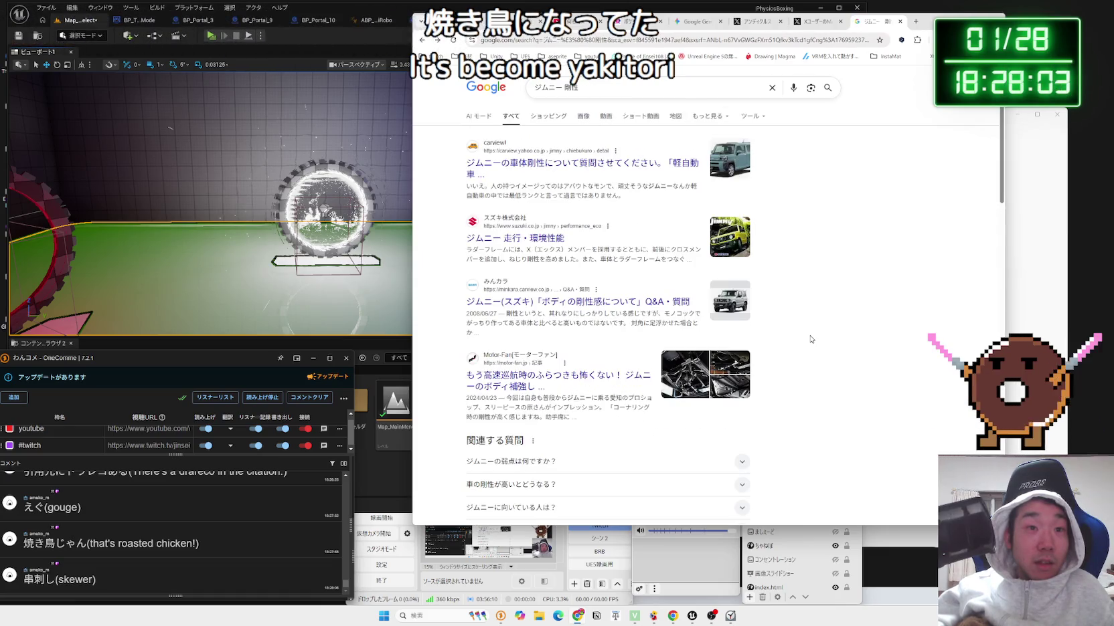
# Close the Google tab and scroll X's アンディクルス results to the World Championships boxing post.
pyautogui.click(901, 23)
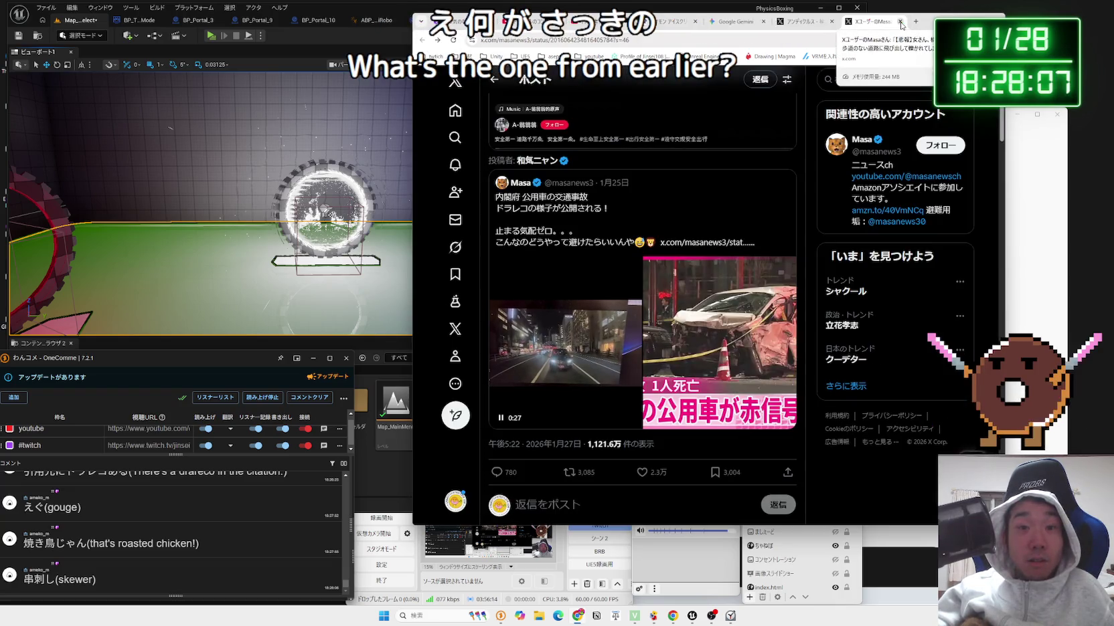
pyautogui.click(804, 22)
pyautogui.click(892, 25)
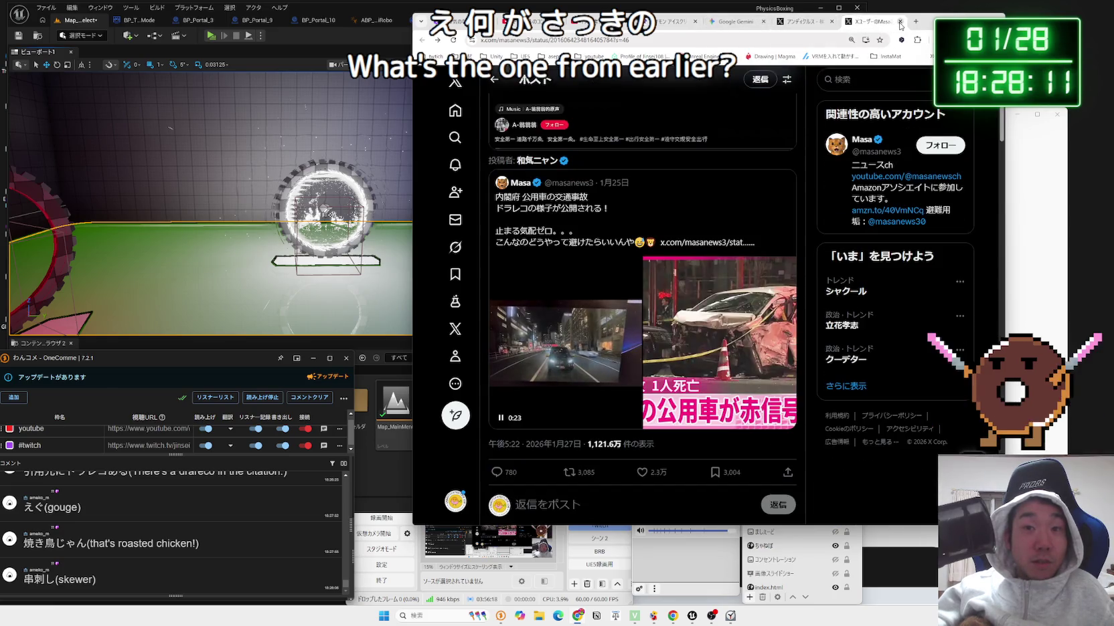
pyautogui.click(803, 21)
pyautogui.scroll(-5, 706, 241)
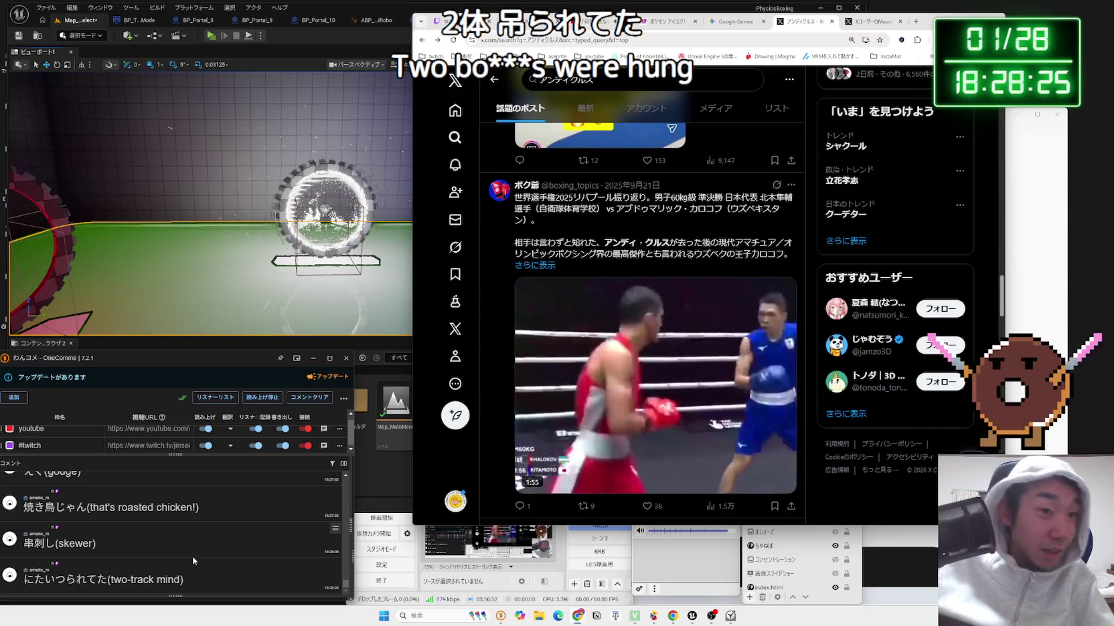
pyautogui.click(540, 573)
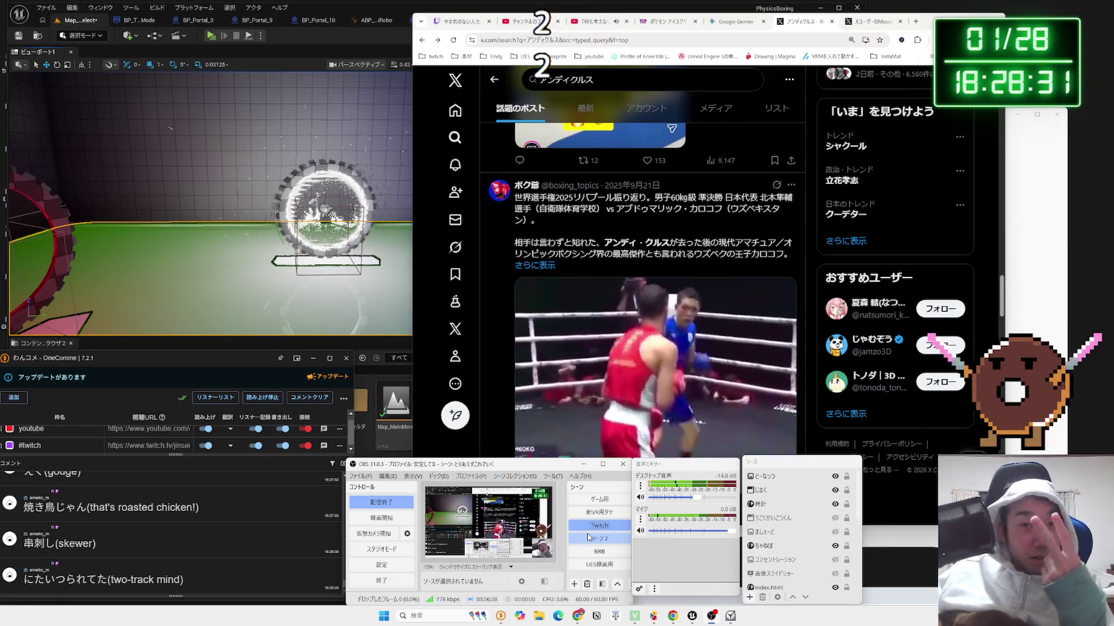
# Switch OBS to the full-screen webcam scene, then return to X's trending クーデター results.
pyautogui.click(587, 538)
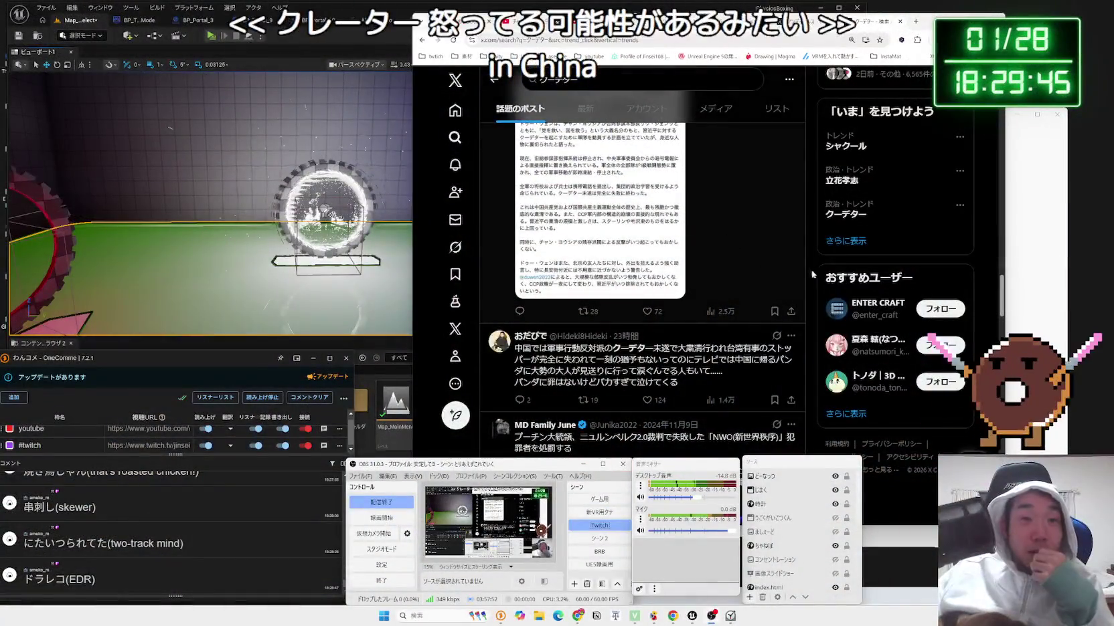
pyautogui.click(815, 262)
pyautogui.scroll(-3, 816, 261)
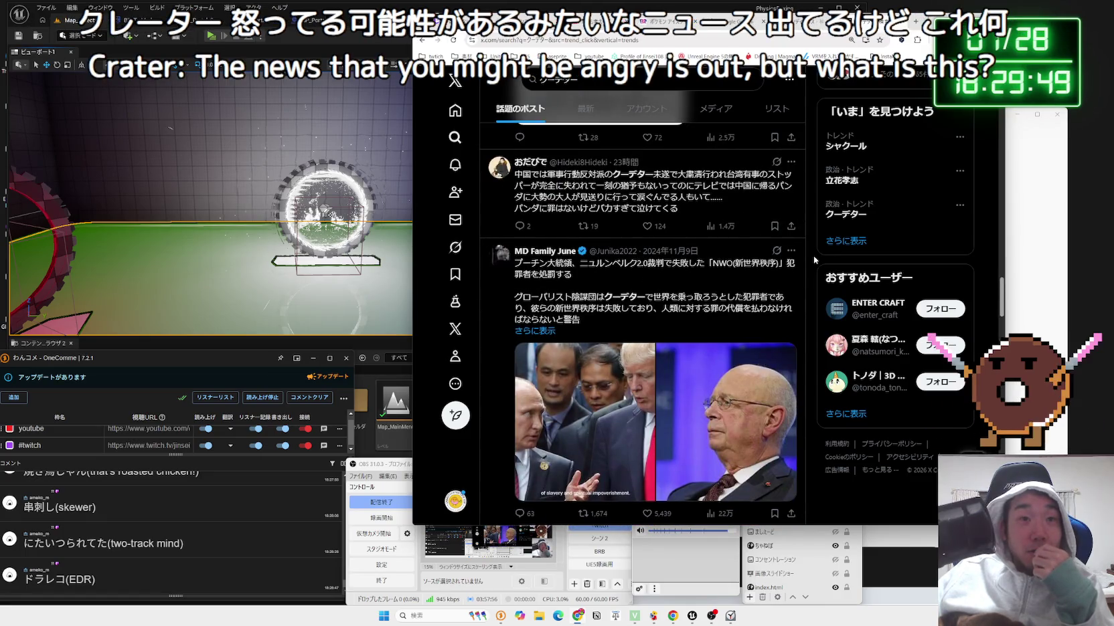
# Open the post about China coup rumours and select its passage about 1/24.
pyautogui.scroll(1, 814, 256)
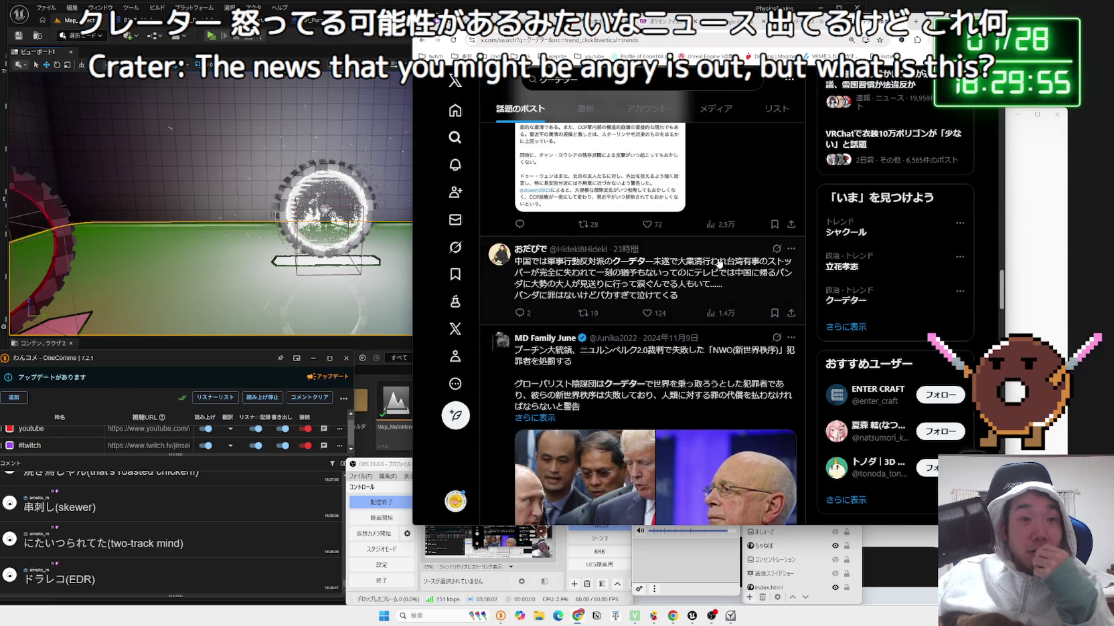
pyautogui.scroll(10, 715, 263)
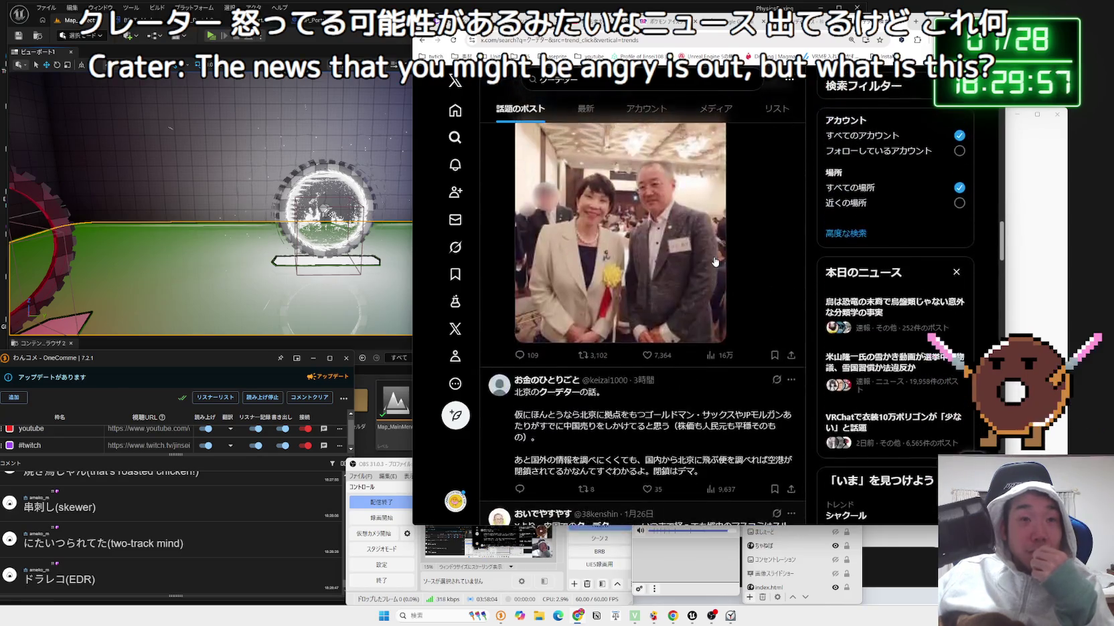
pyautogui.scroll(10, 714, 260)
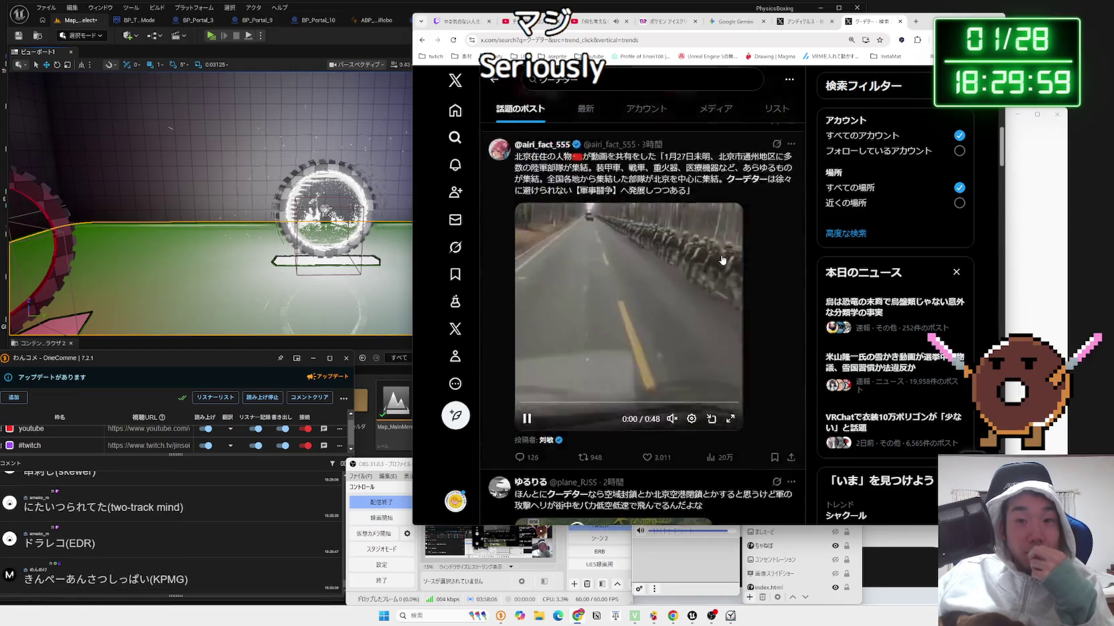
pyautogui.scroll(3, 723, 261)
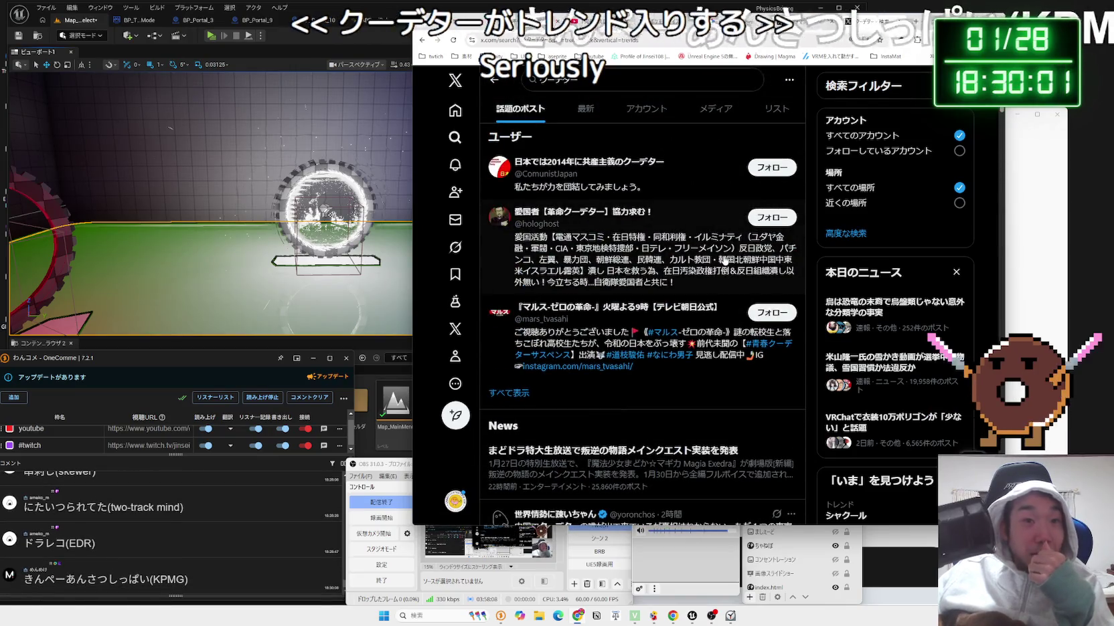
pyautogui.scroll(-4, 710, 265)
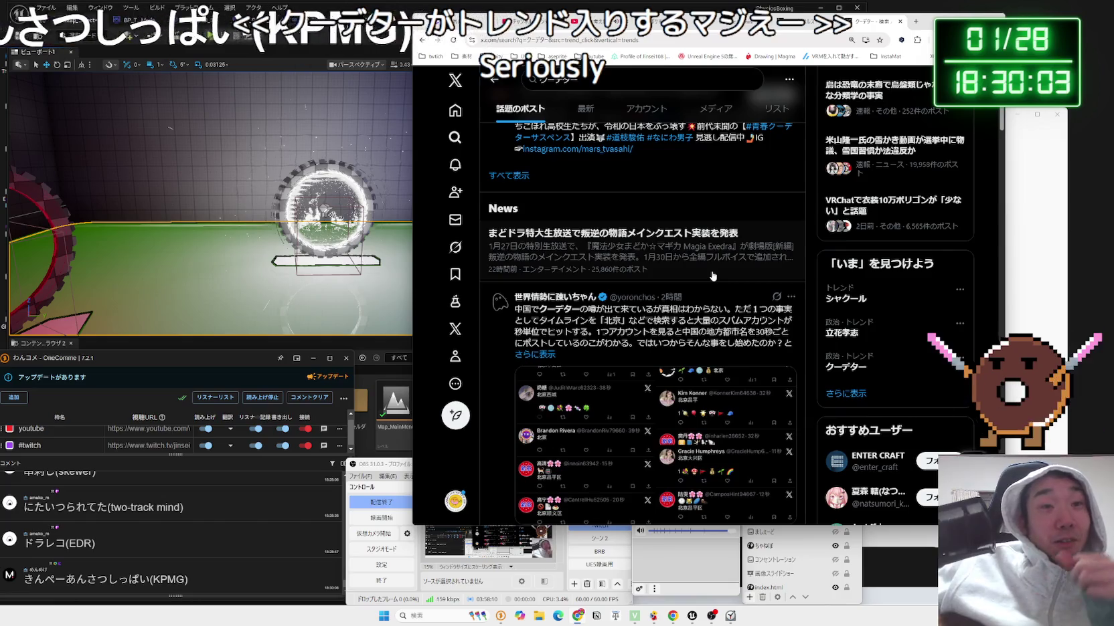
pyautogui.scroll(-1, 700, 271)
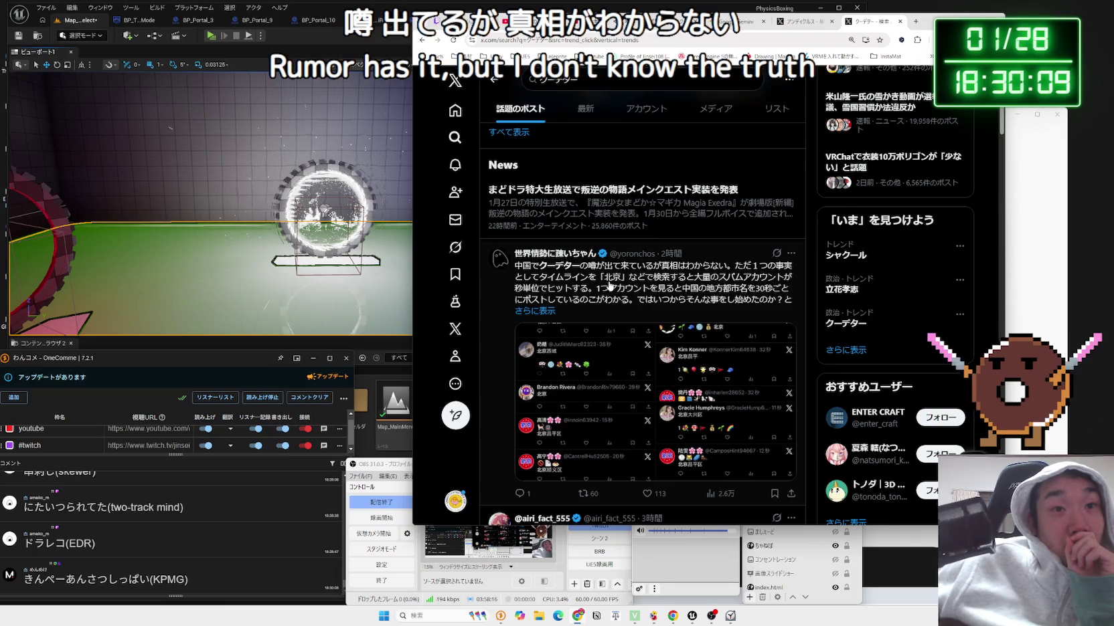
pyautogui.click(609, 287)
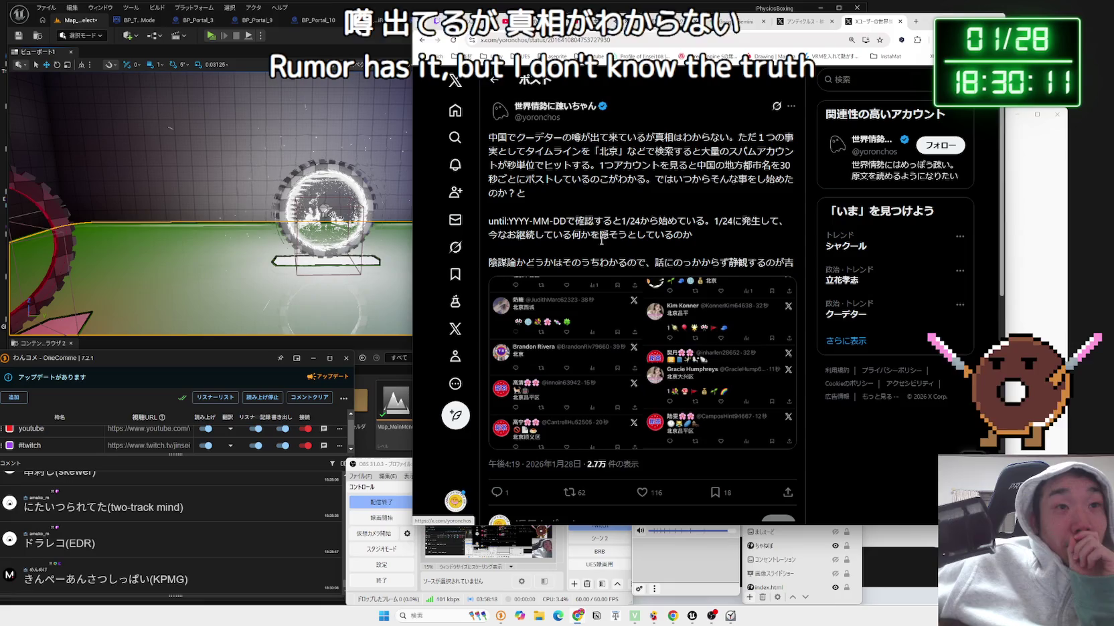
pyautogui.moveTo(595, 221); pyautogui.dragTo(705, 221)
pyautogui.moveTo(549, 221)
pyautogui.mouseDown()
pyautogui.moveTo(790, 231)
pyautogui.moveTo(741, 258)
pyautogui.mouseUp()
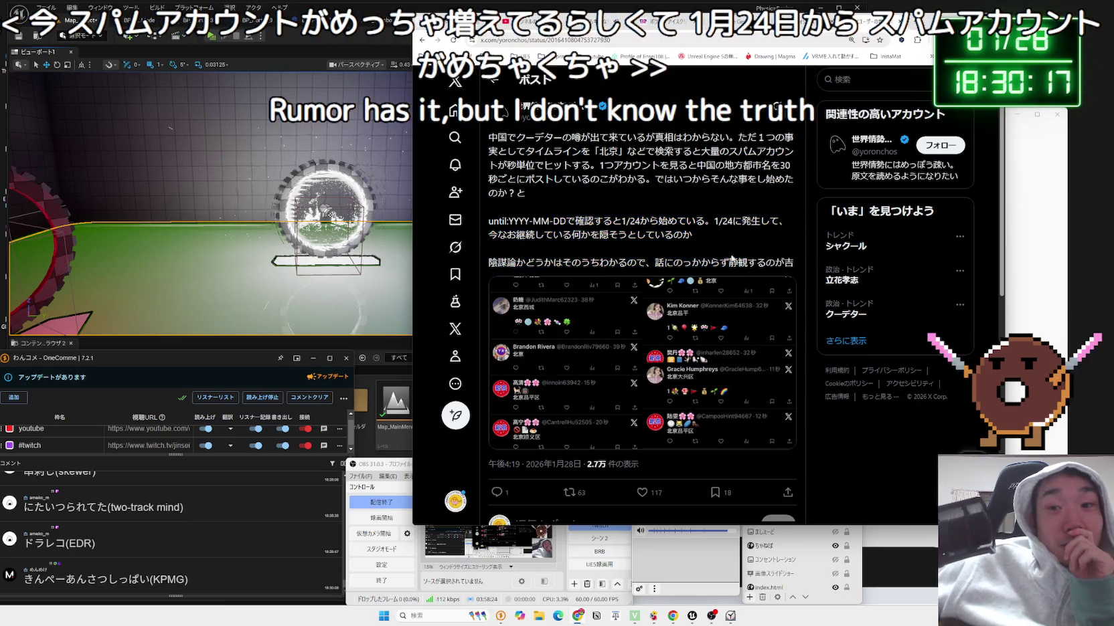
# Return to the クーデター results, then search X for アンディクルス.
pyautogui.hotkey('alt', 'Left')
pyautogui.scroll(-3, 682, 252)
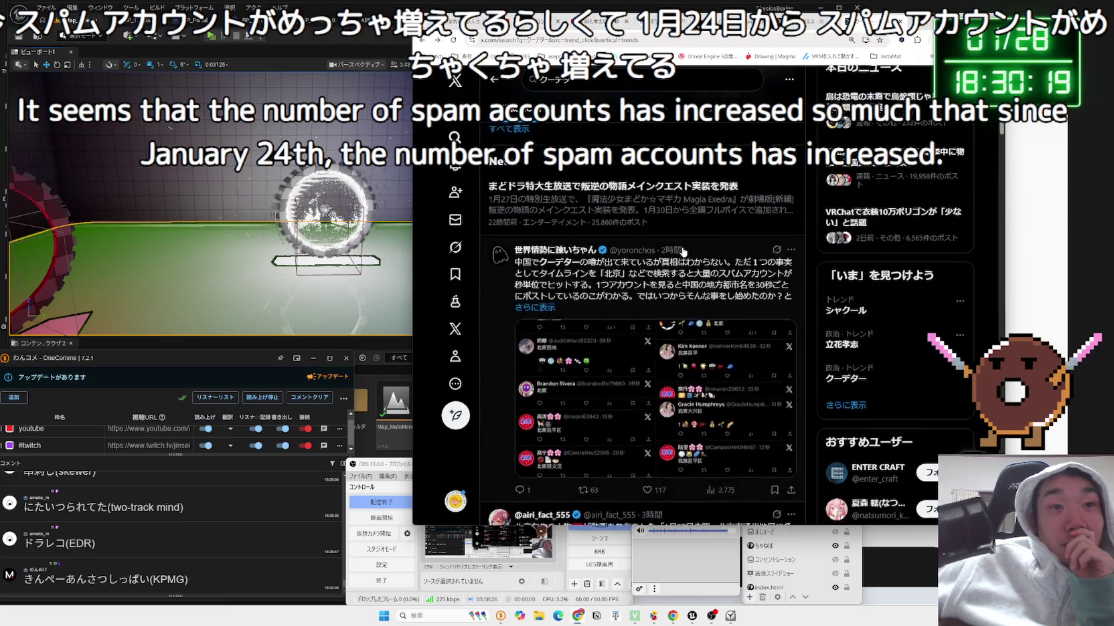
pyautogui.scroll(-2, 682, 252)
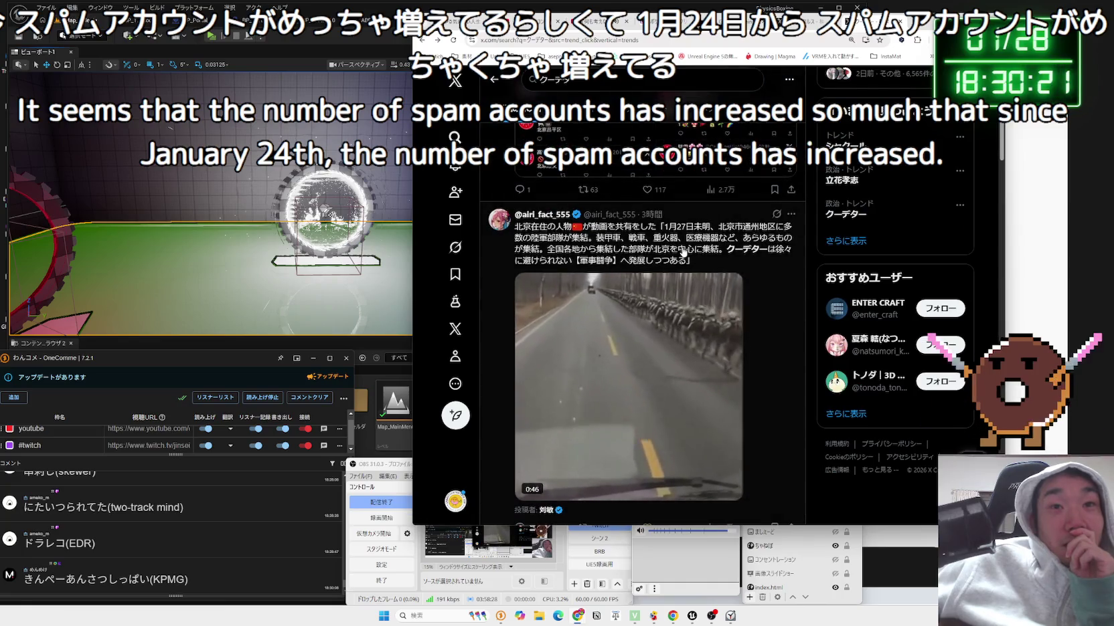
pyautogui.scroll(-5, 682, 252)
pyautogui.scroll(4, 716, 233)
pyautogui.write('アンディクルス')
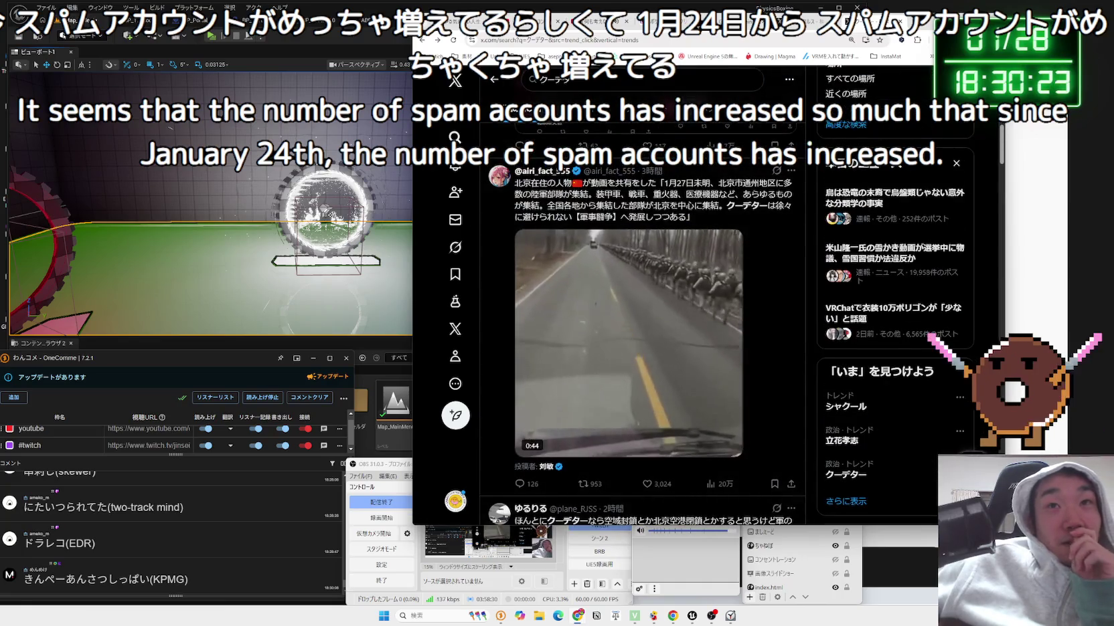
pyautogui.press('Return')
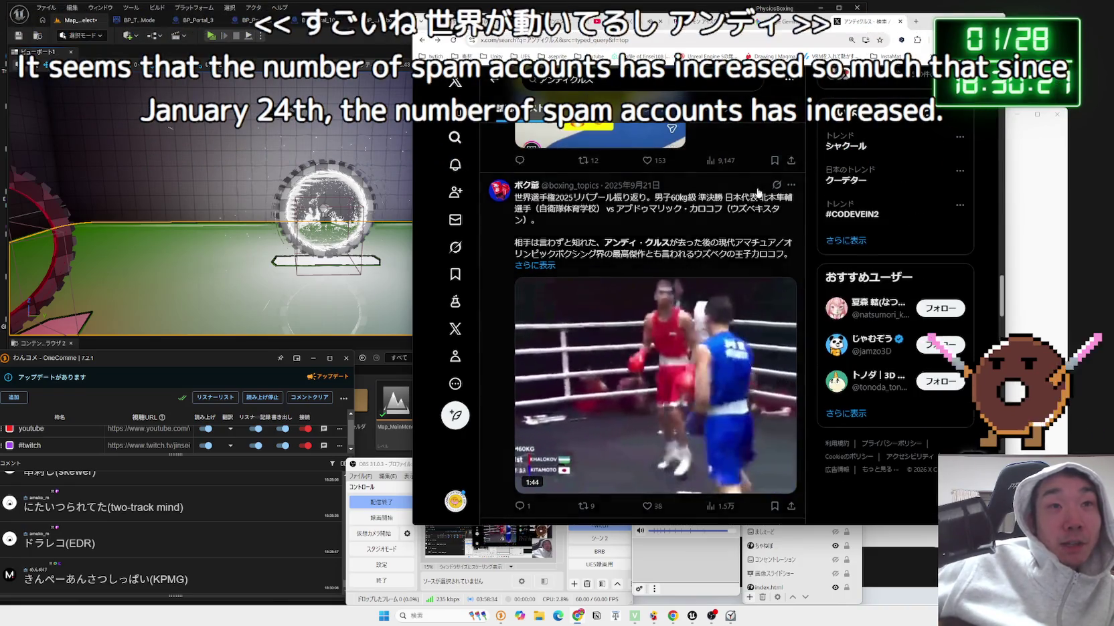
pyautogui.scroll(10, 769, 167)
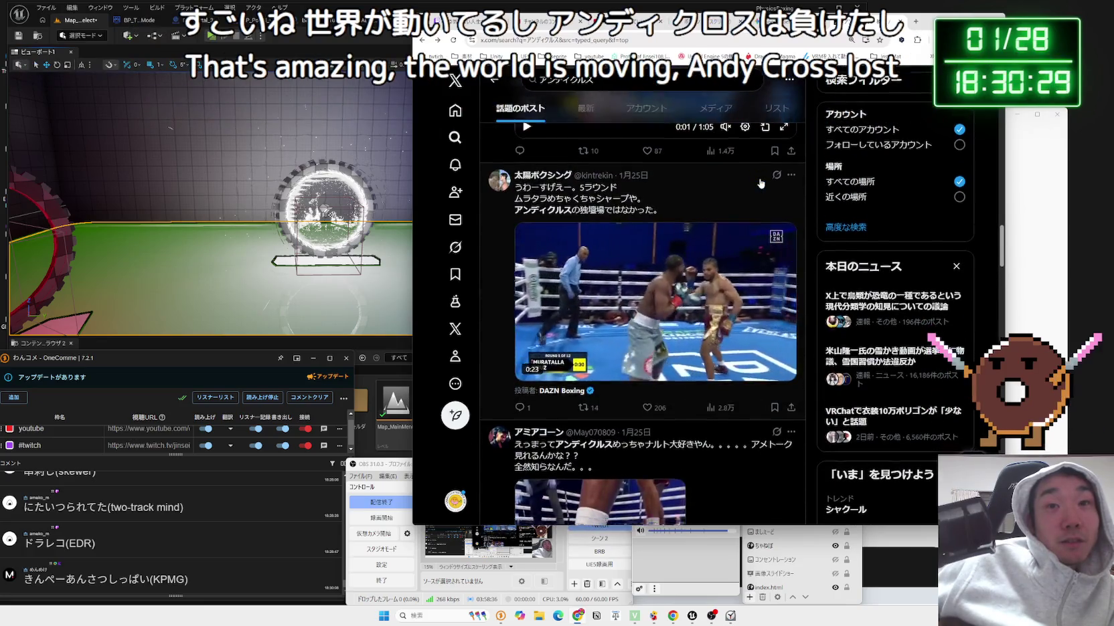
pyautogui.scroll(-4, 761, 183)
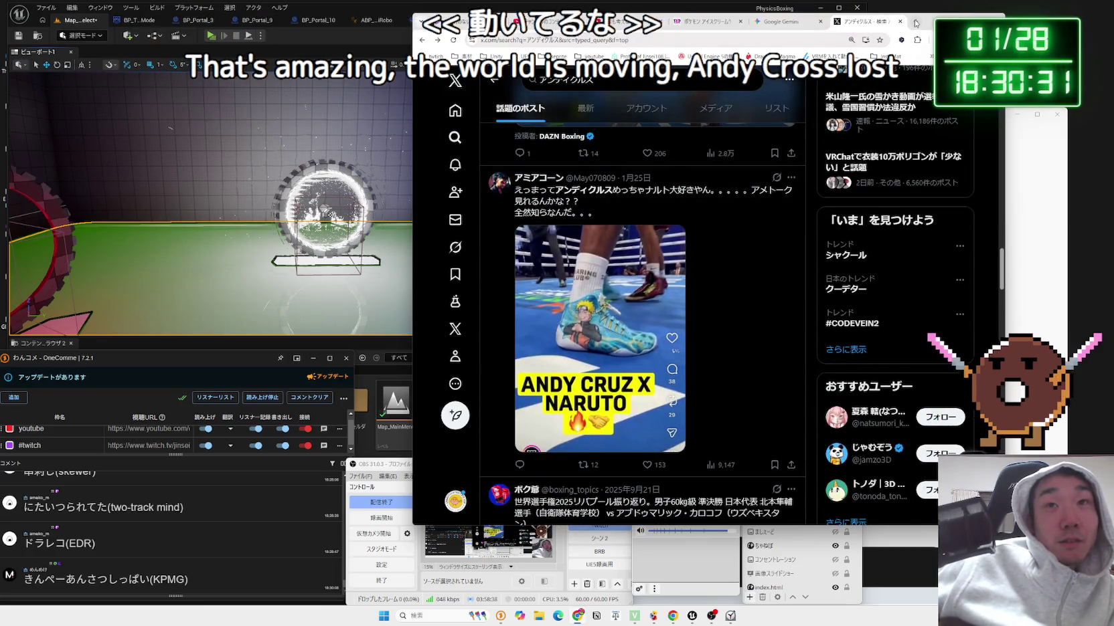
pyautogui.click(916, 22)
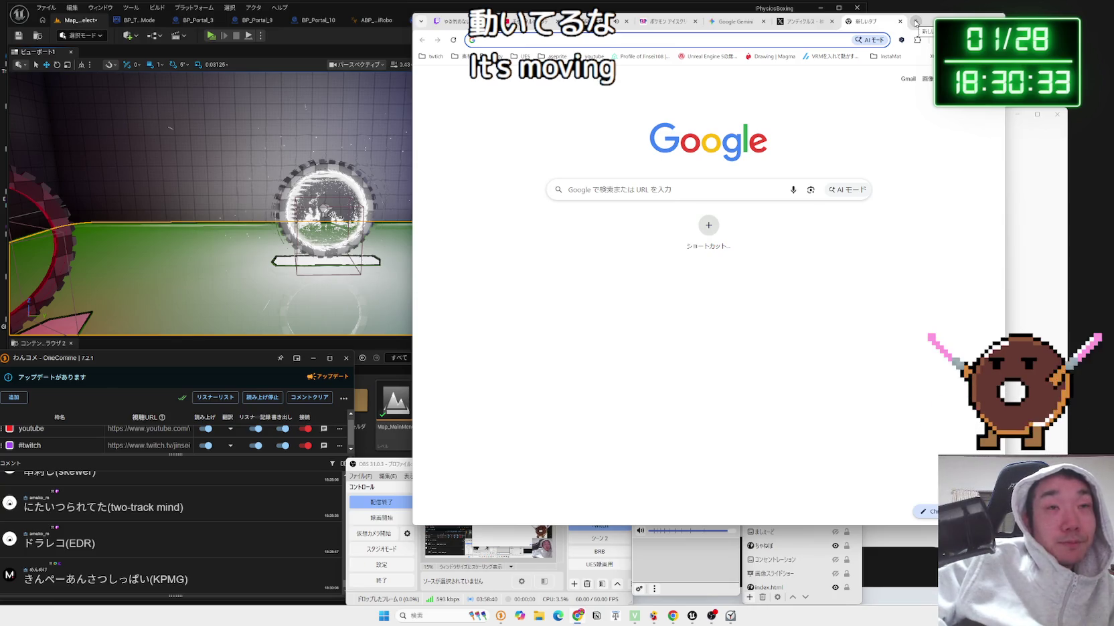
pyautogui.write('くーぺたー')
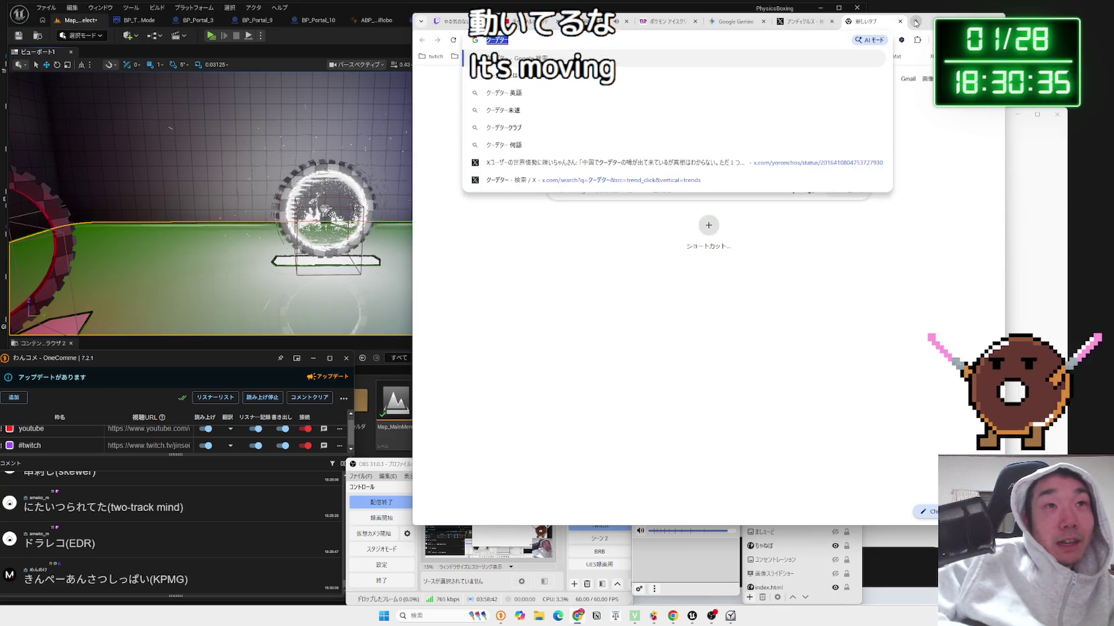
pyautogui.press('Return')
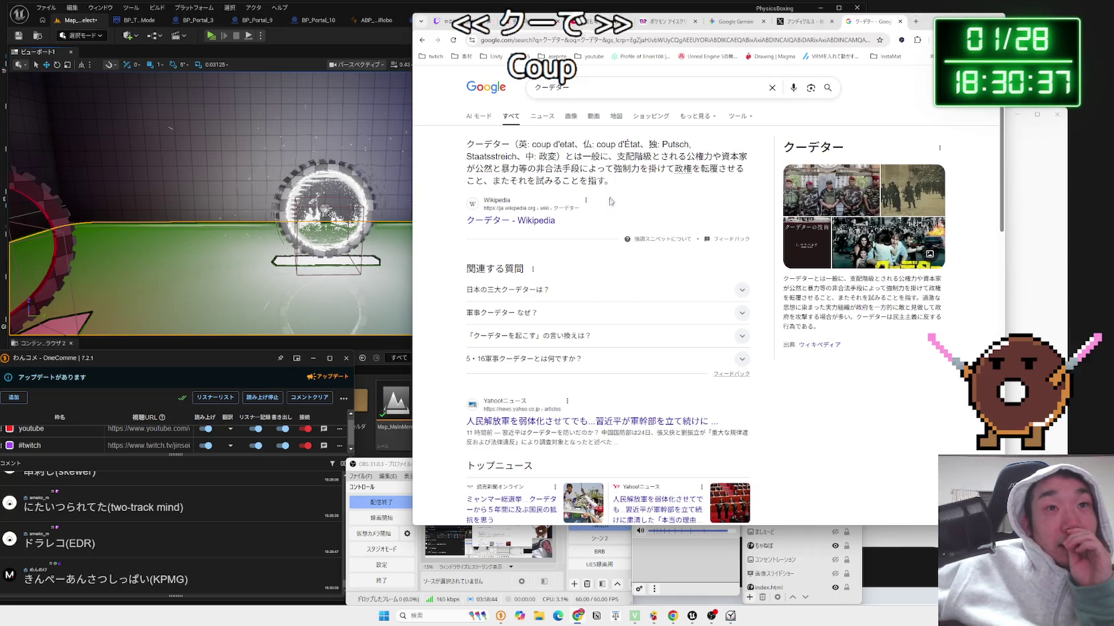
pyautogui.scroll(-3, 562, 256)
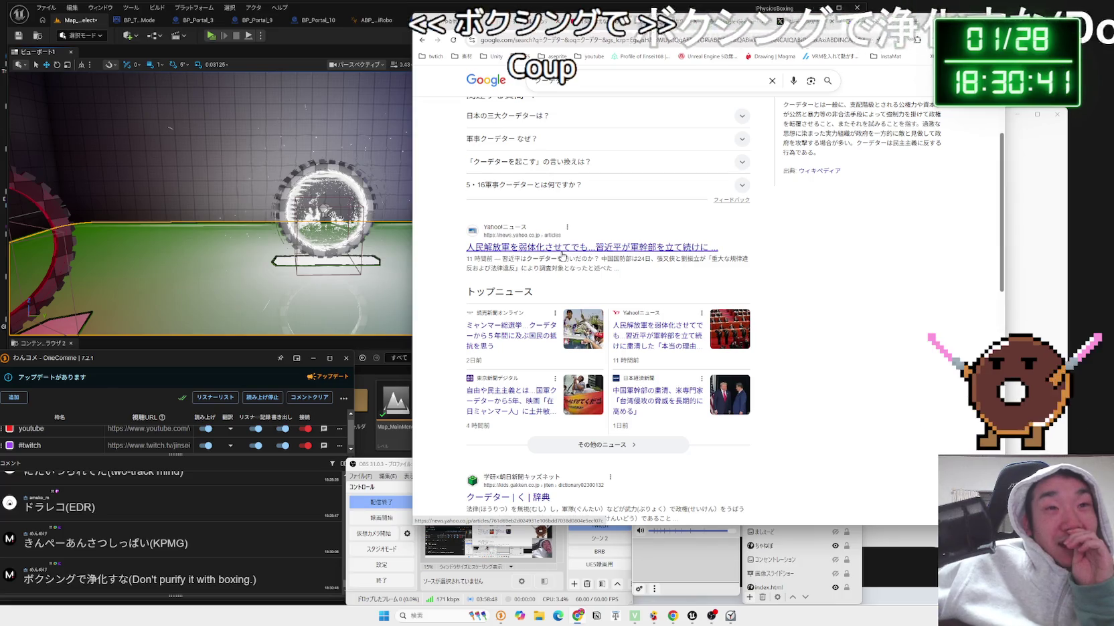
pyautogui.click(562, 253)
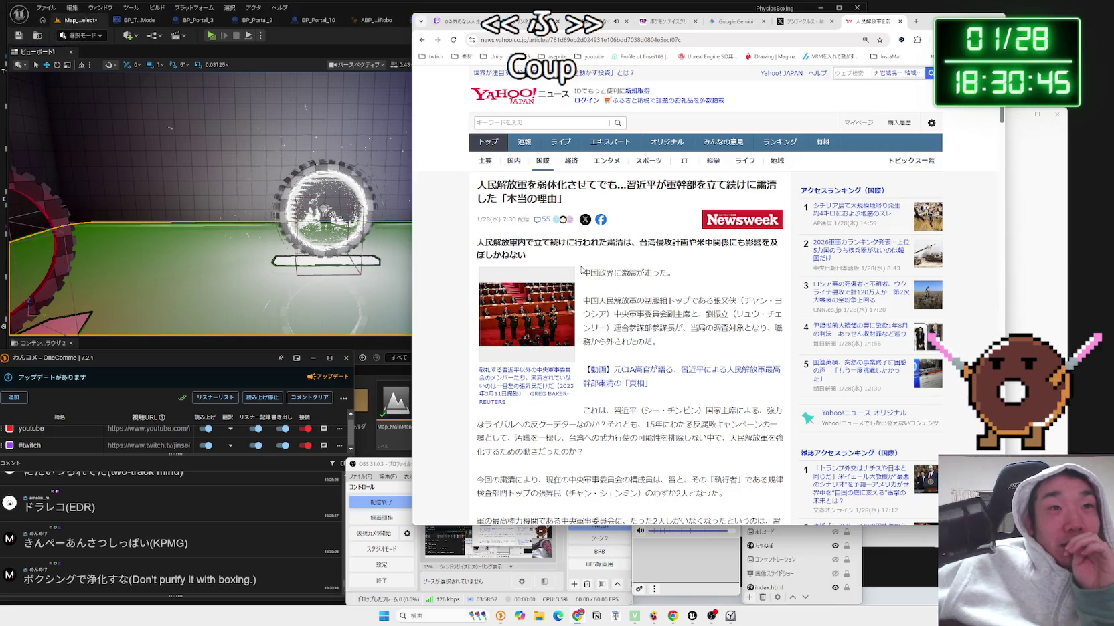
pyautogui.hotkey('alt', 'Left')
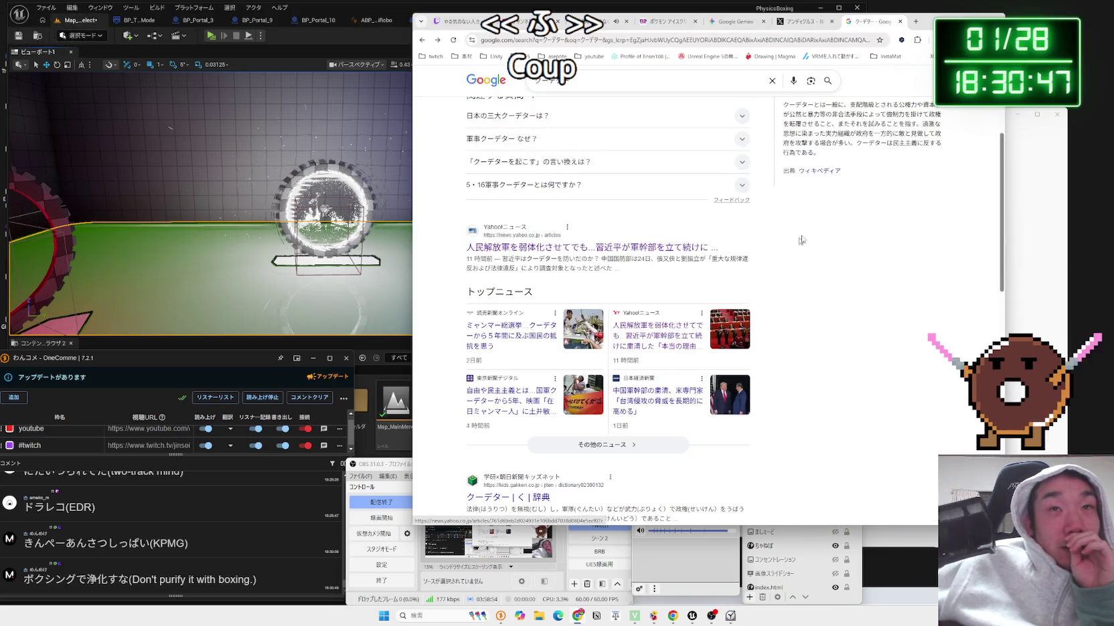
pyautogui.click(900, 21)
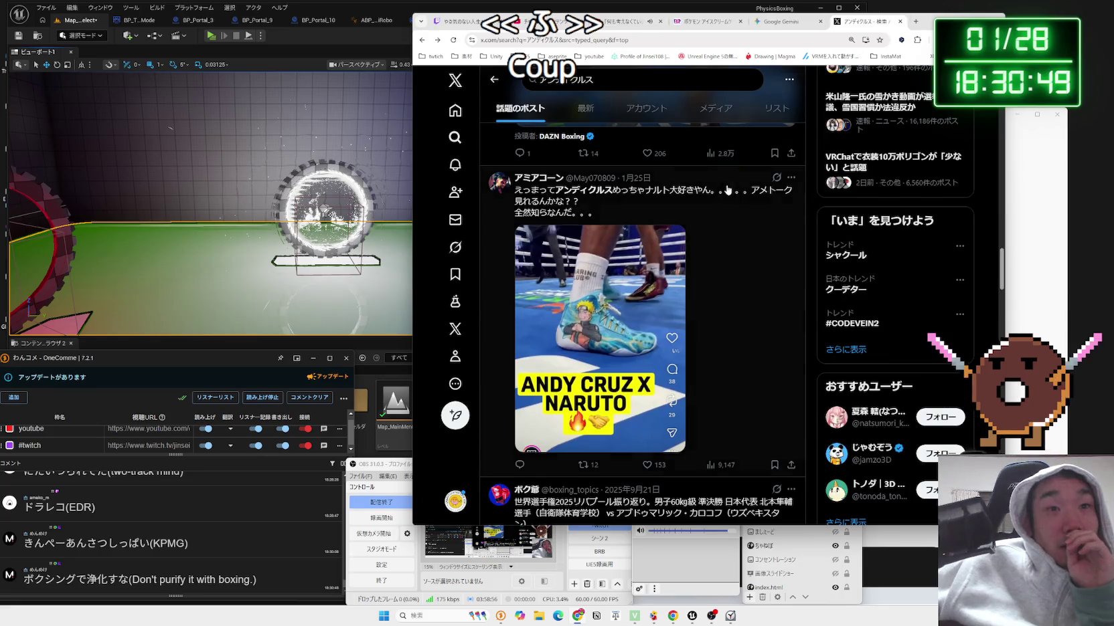
# Replace the X search query with 井上 コンビネーション and run it.
pyautogui.scroll(-5, 728, 192)
pyautogui.scroll(-5, 728, 192)
pyautogui.scroll(2, 669, 168)
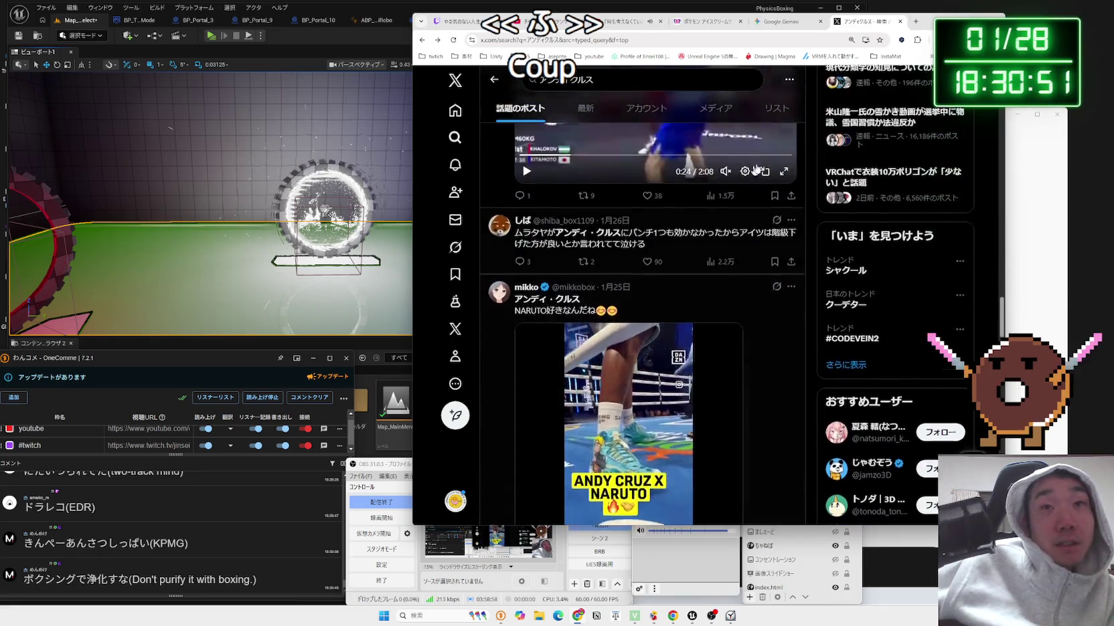
pyautogui.scroll(1, 602, 127)
pyautogui.click(532, 86)
pyautogui.press('BackSpace')
pyautogui.write('い')
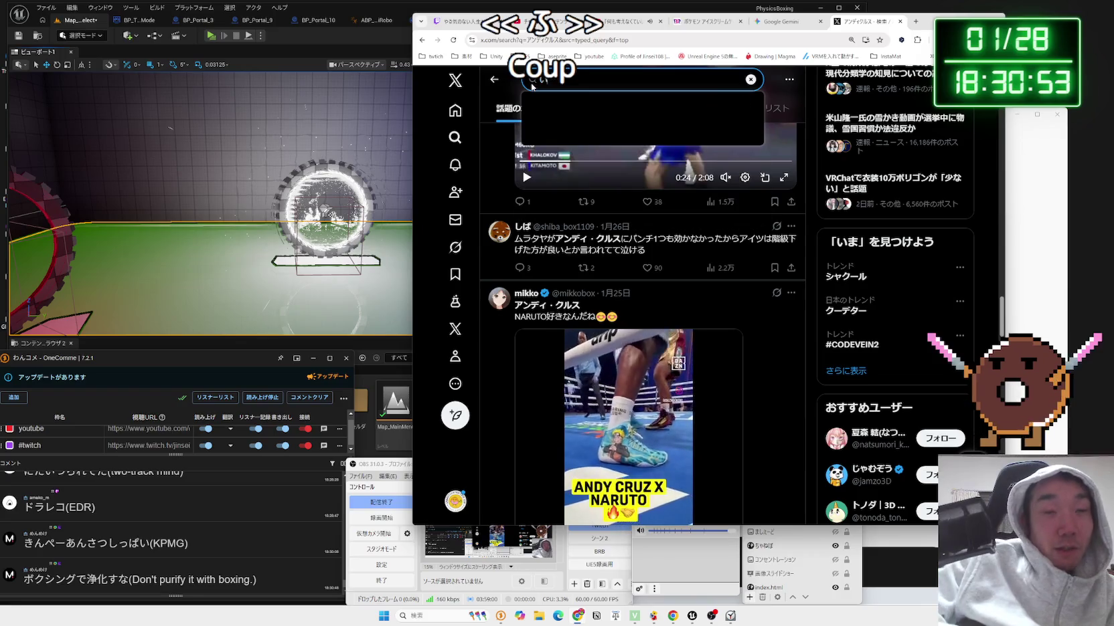
pyautogui.write('のうえ')
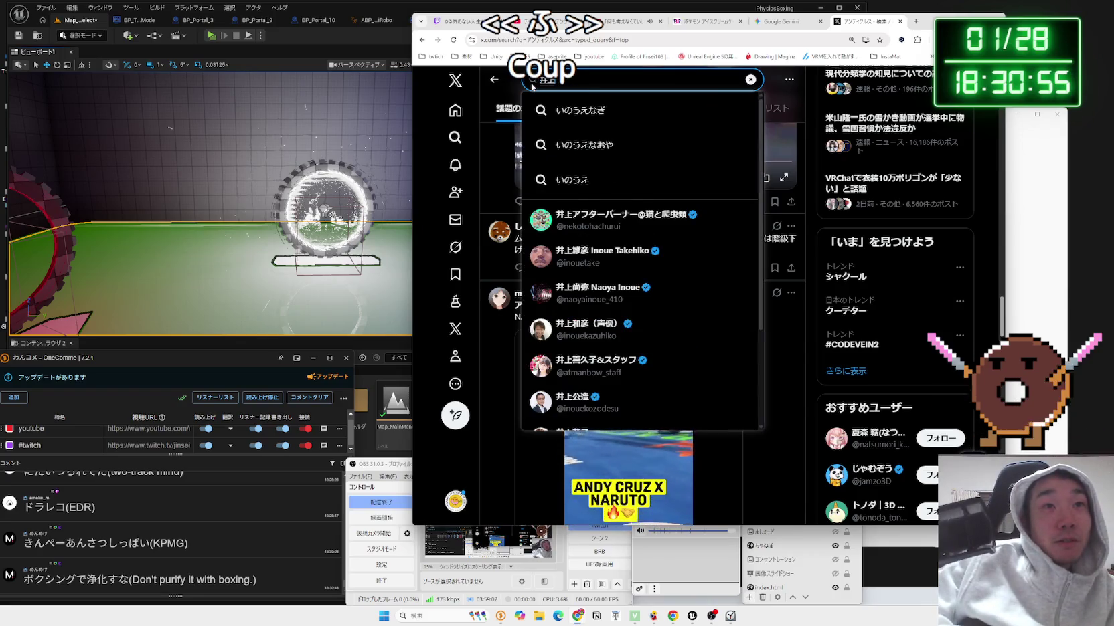
pyautogui.press('space')
pyautogui.write('n')
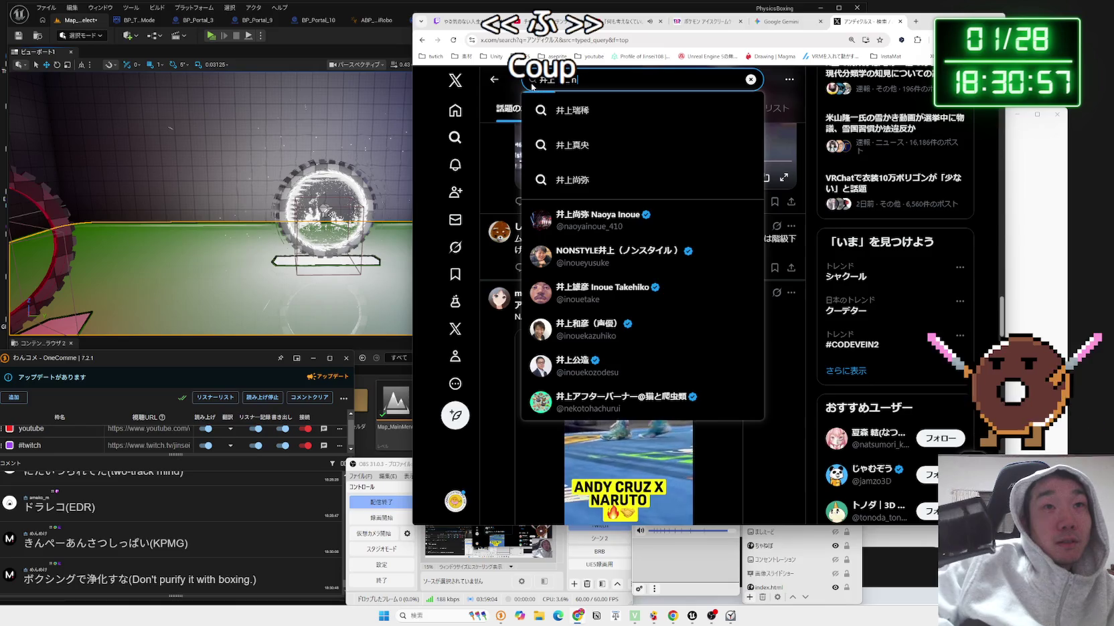
pyautogui.write('e-shon')
pyautogui.press('space')
pyautogui.press('Return')
pyautogui.press('Return')
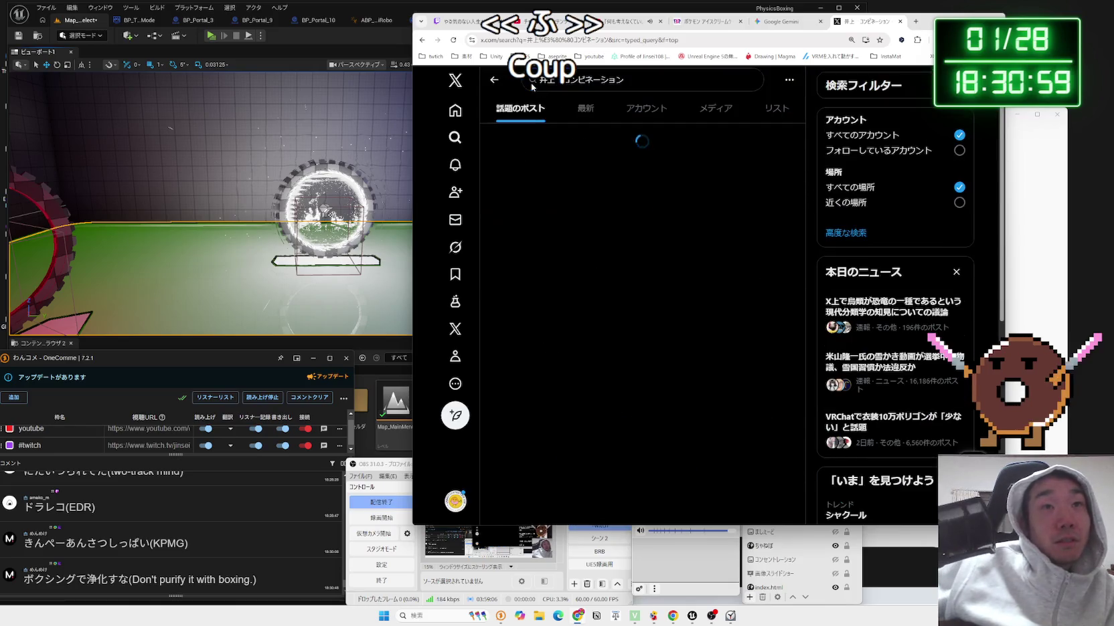
# Scroll down to the Inoue combination boxing video post.
pyautogui.scroll(-10, 606, 174)
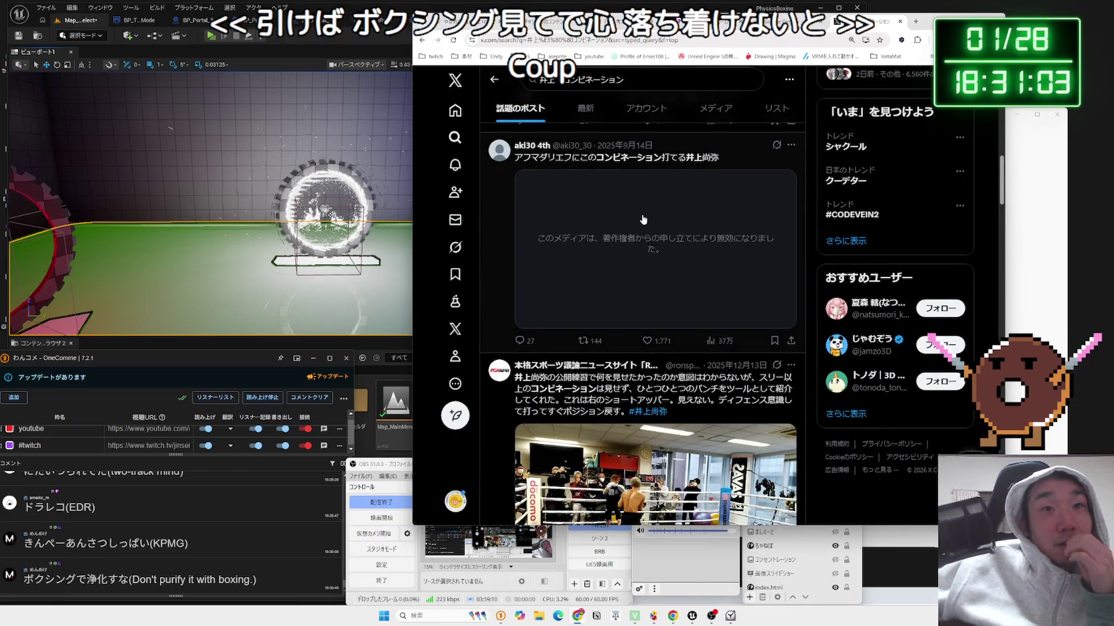
pyautogui.scroll(-7, 643, 220)
pyautogui.scroll(-3, 641, 221)
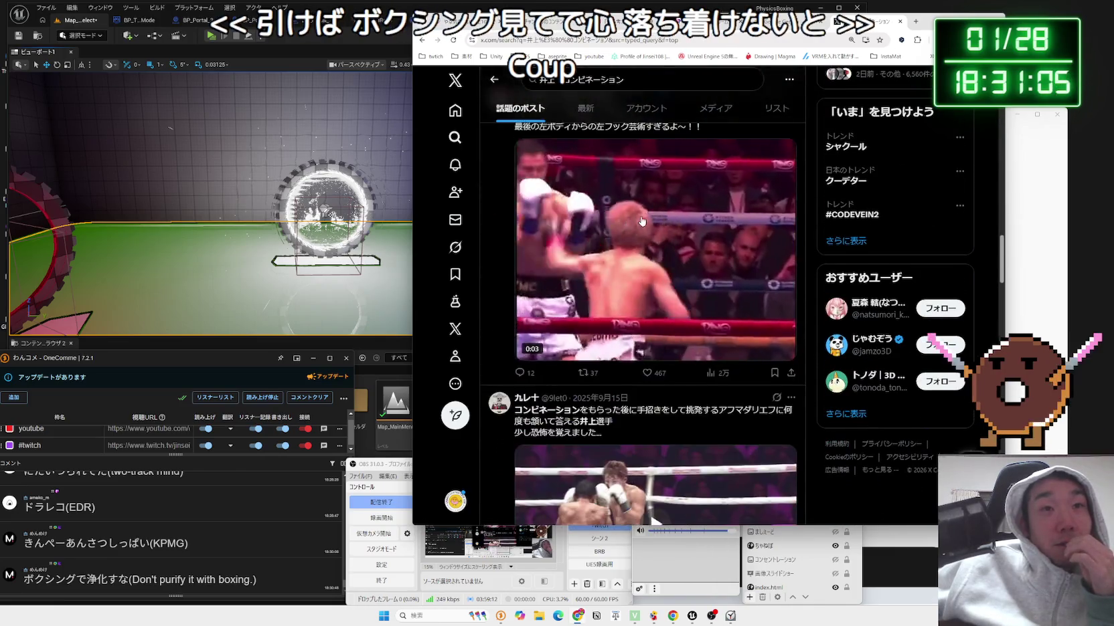
pyautogui.scroll(1, 652, 267)
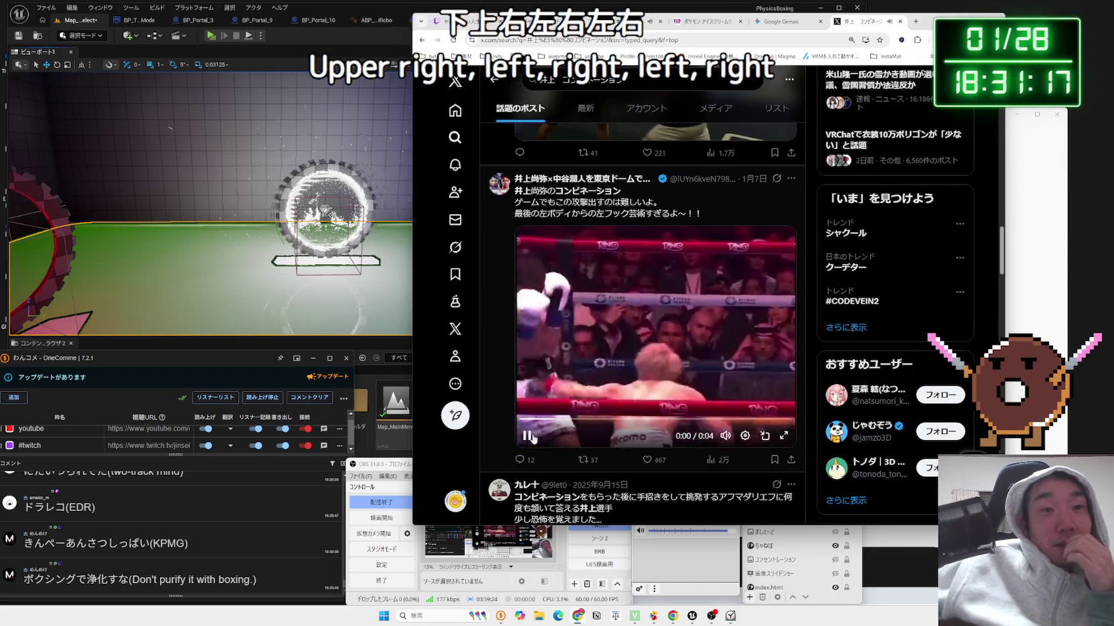
# Replay the boxing clip repeatedly, pausing and rewinding to the combination around 0:02–0:03.
pyautogui.click(528, 436)
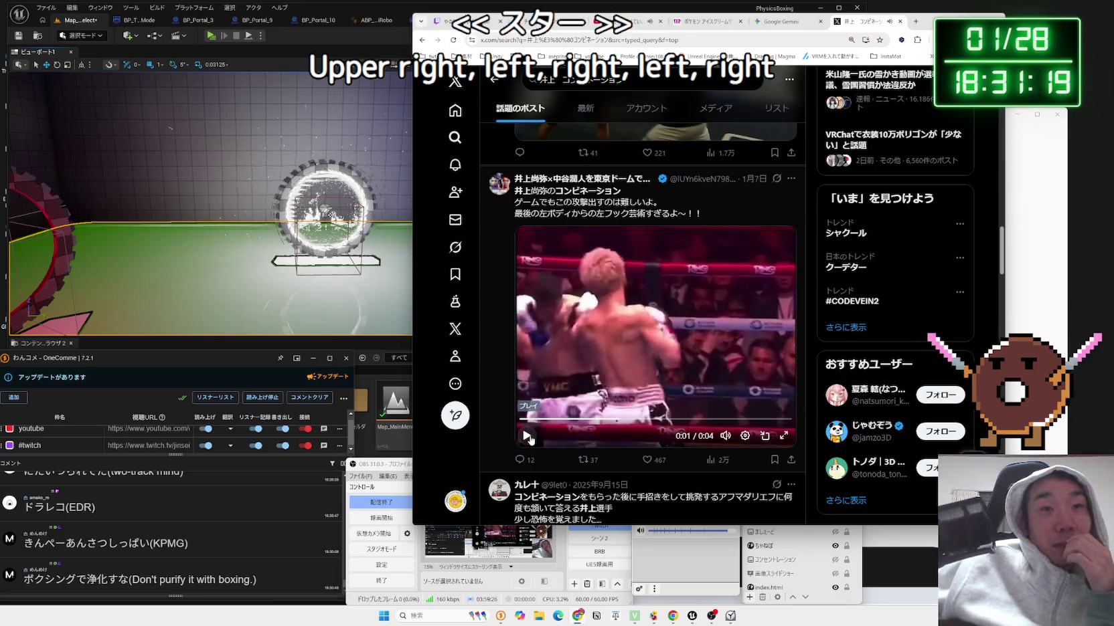
pyautogui.click(528, 435)
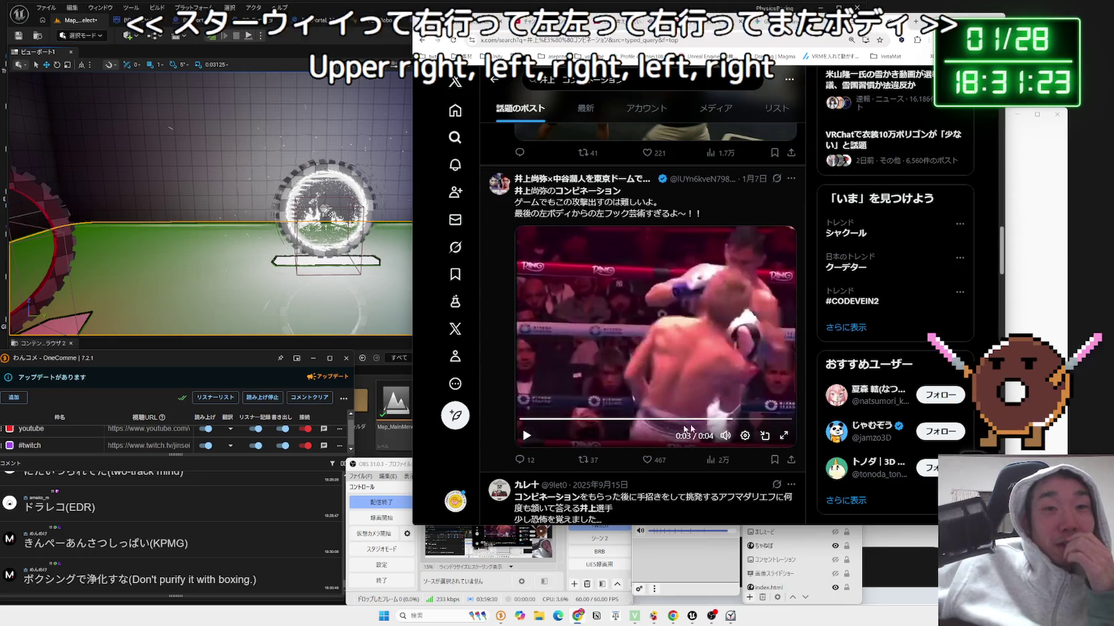
pyautogui.click(695, 420)
pyautogui.click(538, 433)
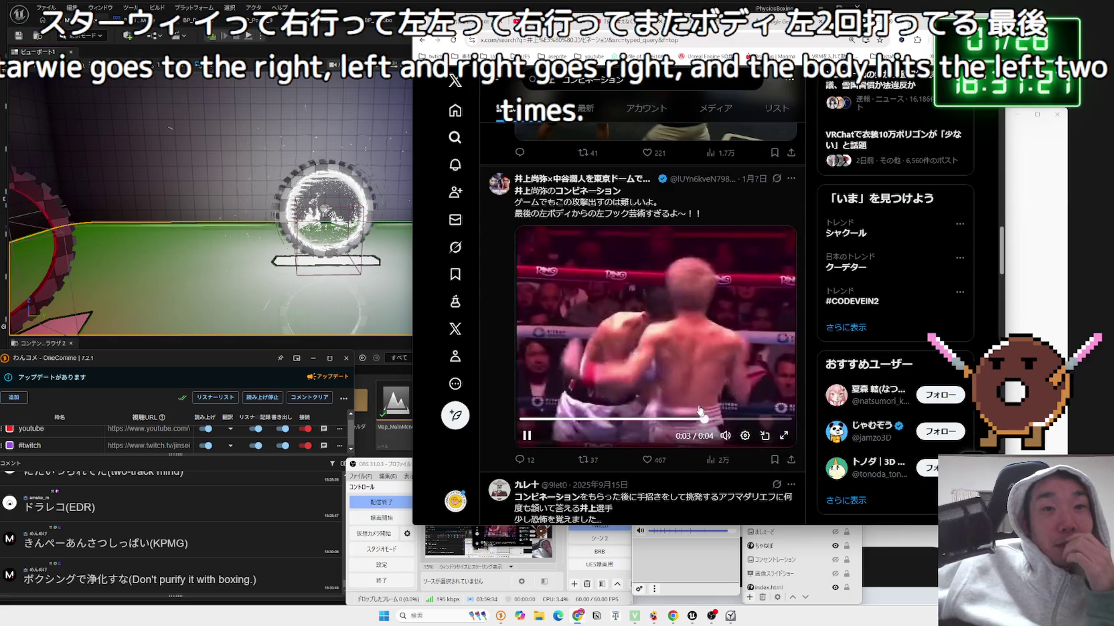
pyautogui.click(646, 380)
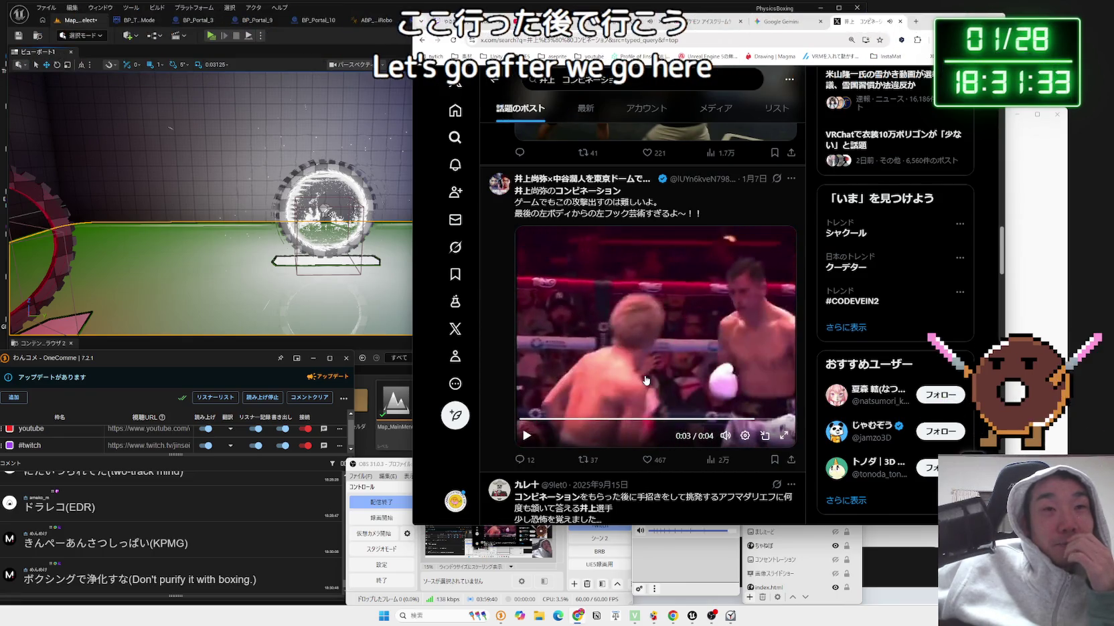
pyautogui.click(725, 420)
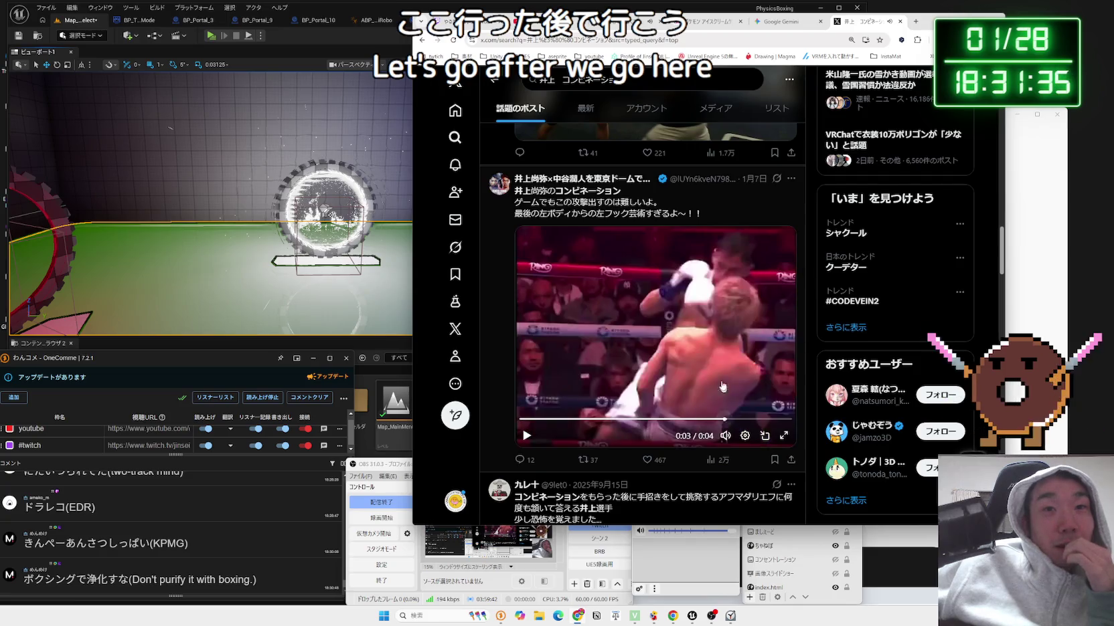
pyautogui.click(721, 421)
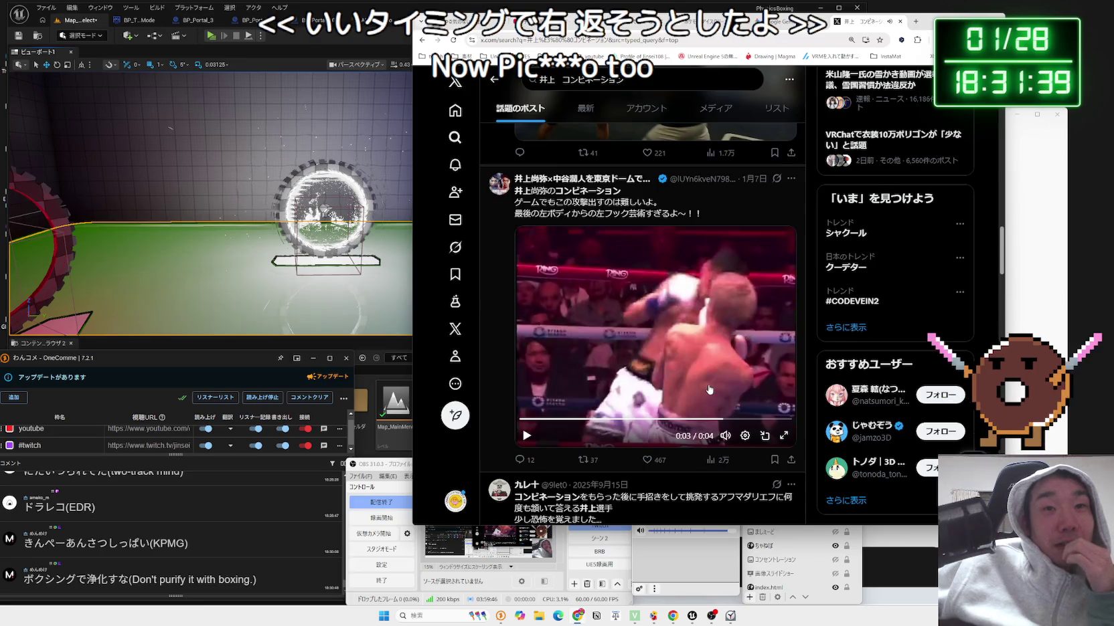
pyautogui.click(710, 389)
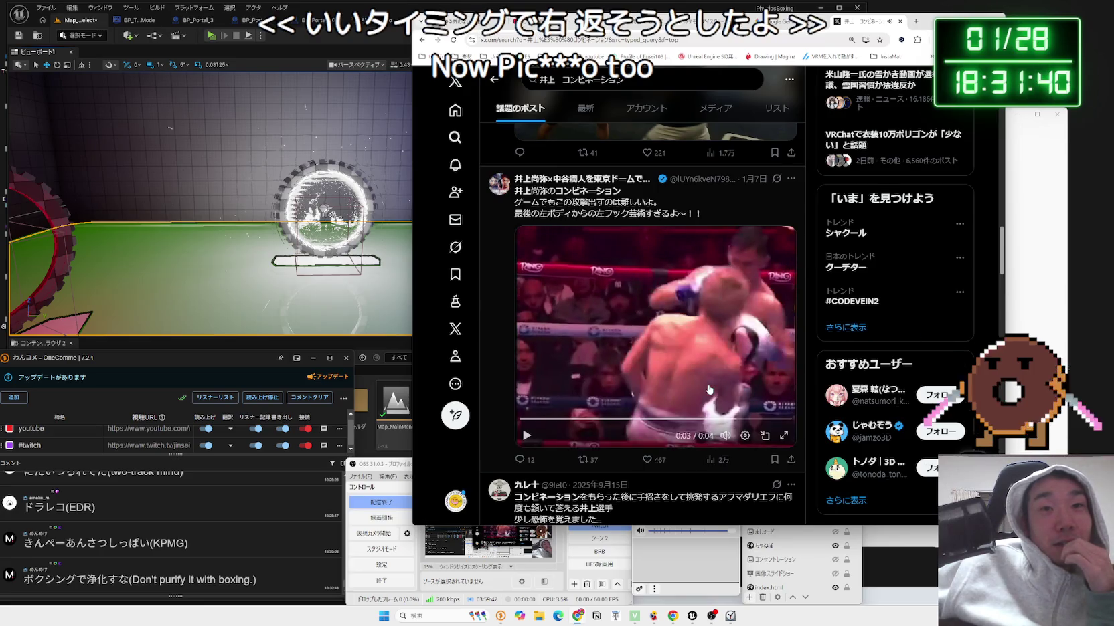
pyautogui.click(682, 419)
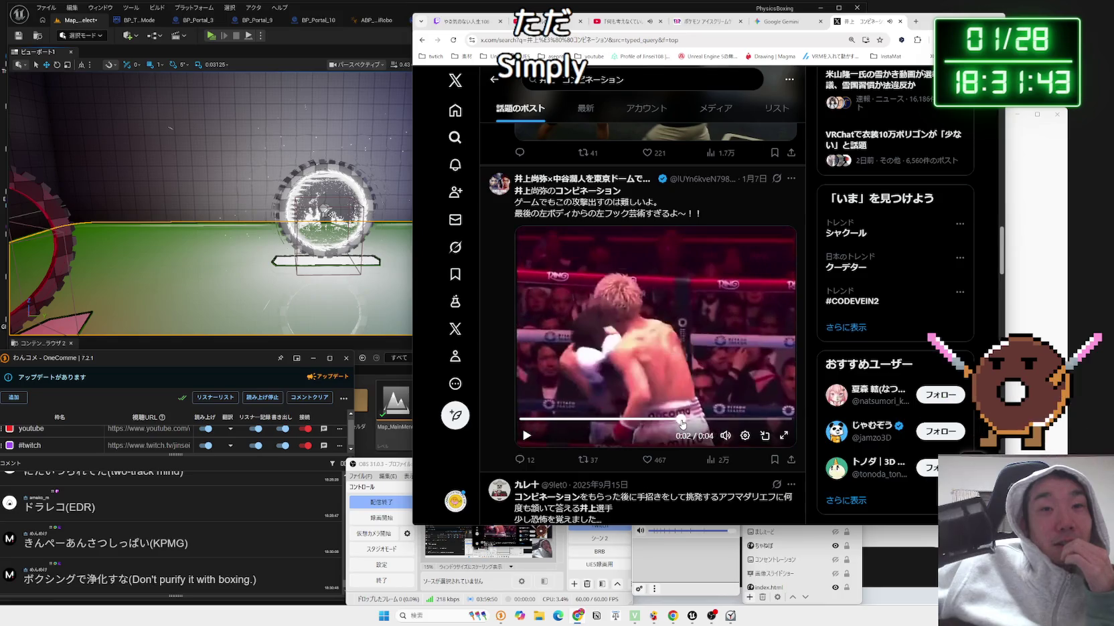
pyautogui.click(692, 381)
pyautogui.click(693, 381)
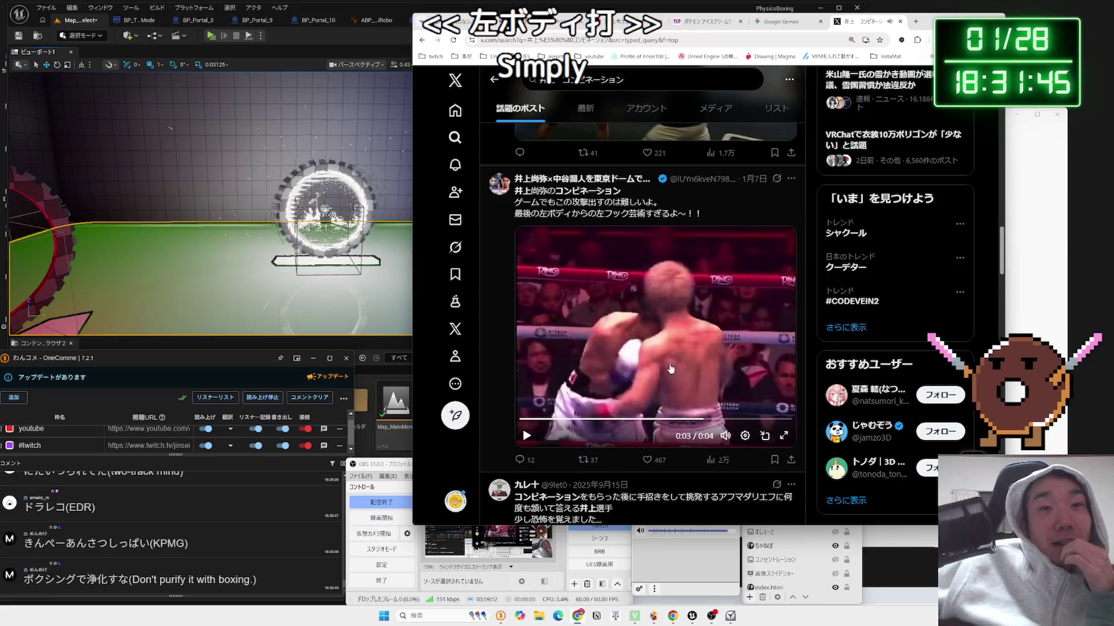
pyautogui.click(649, 316)
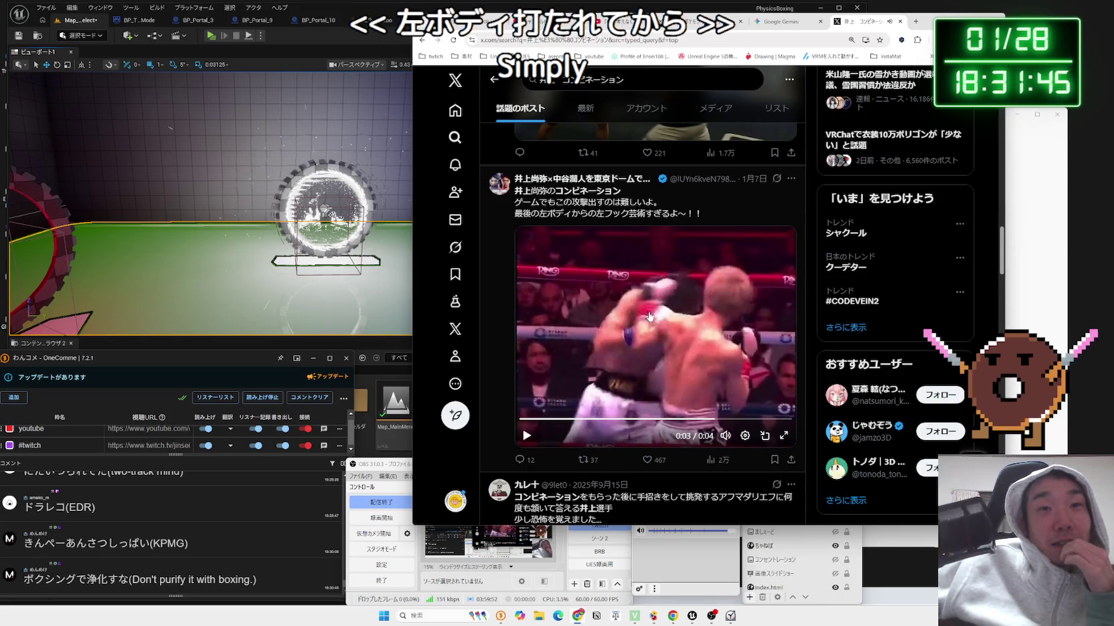
pyautogui.click(739, 336)
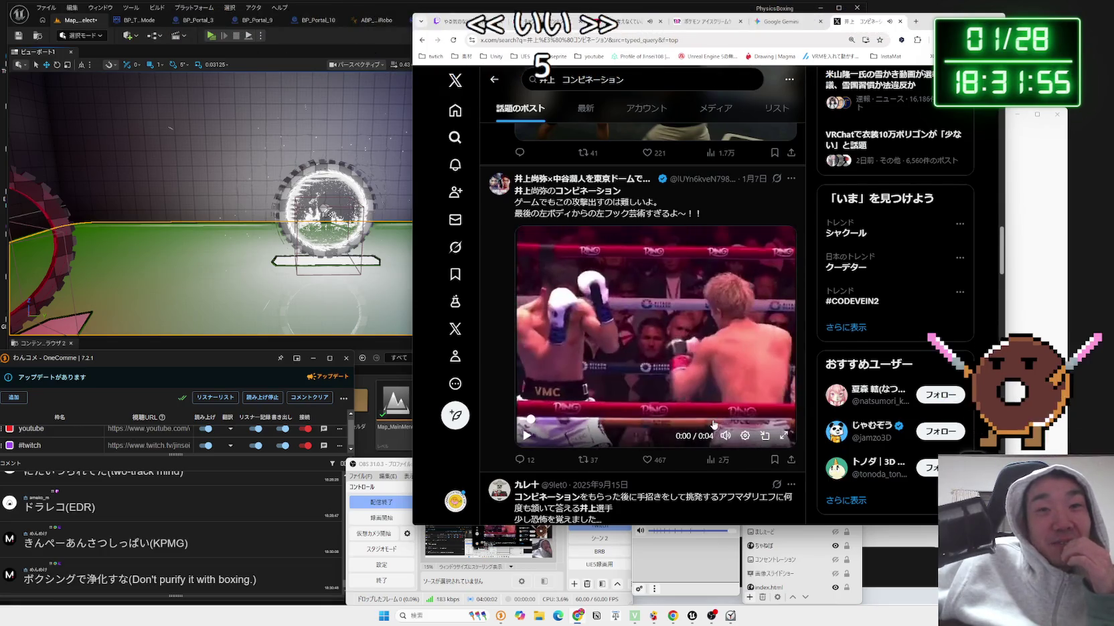
pyautogui.click(712, 422)
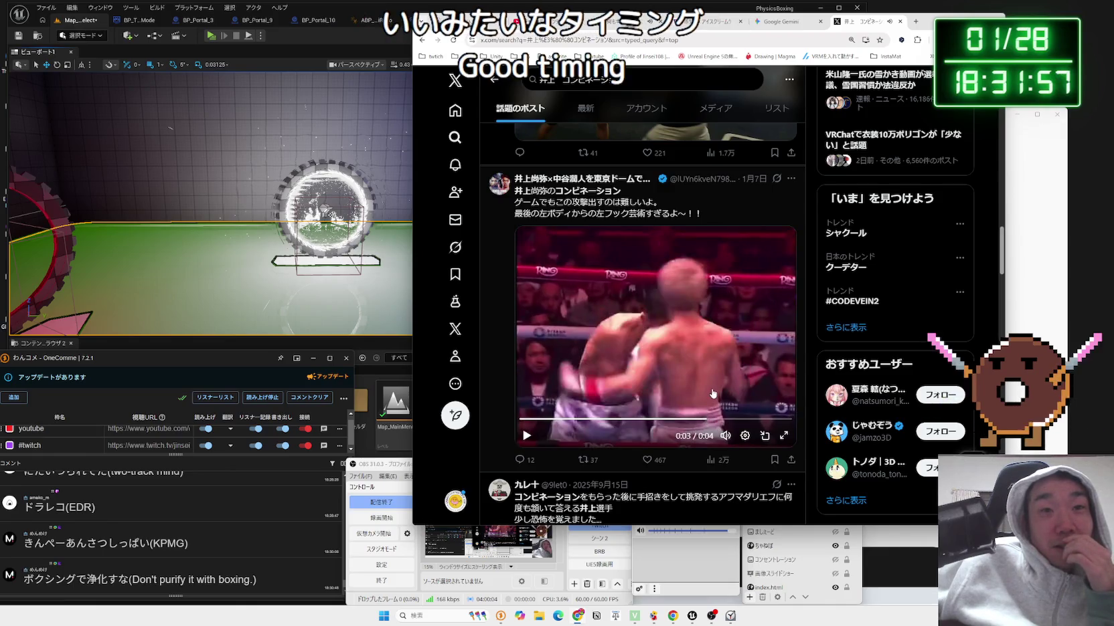
# Scroll through the remaining search results, then close the X search tab.
pyautogui.scroll(-3, 712, 394)
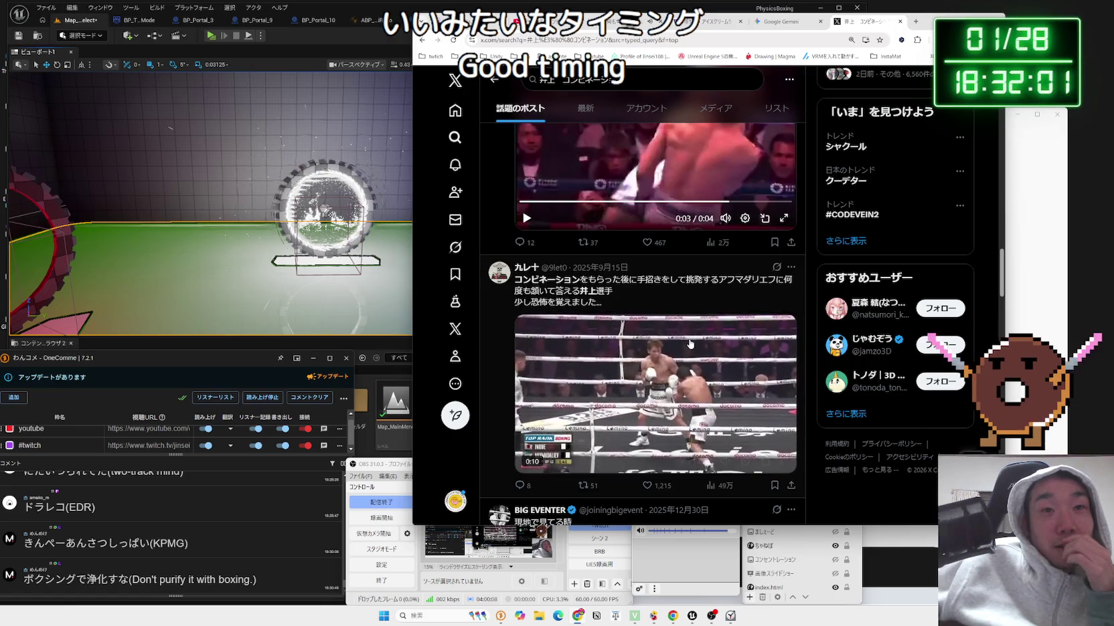
pyautogui.scroll(-1, 696, 340)
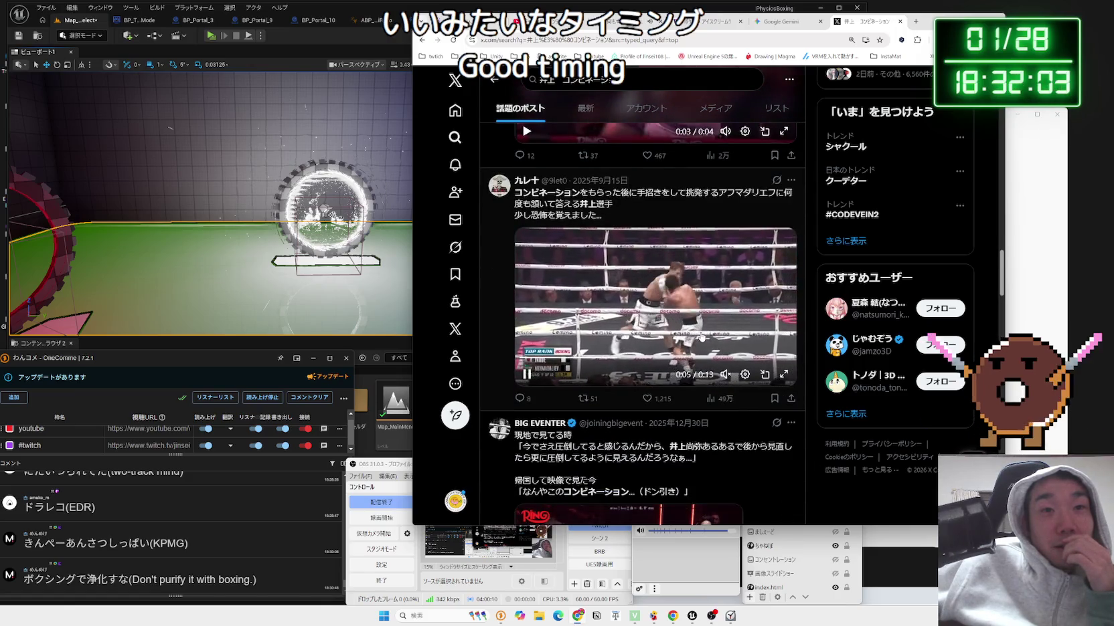
pyautogui.scroll(-3, 701, 336)
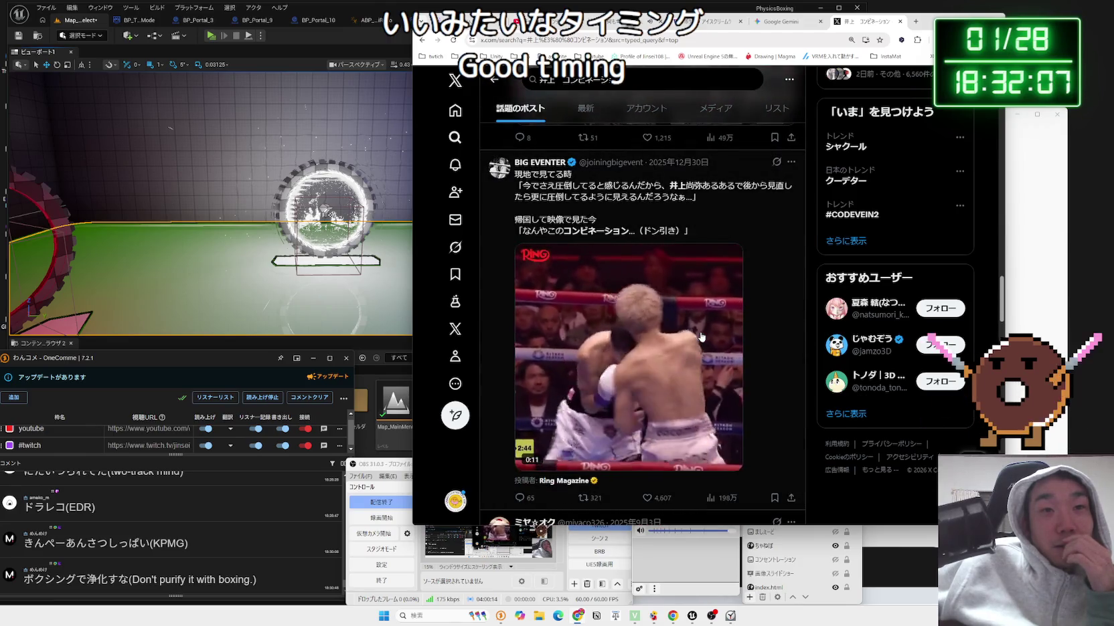
pyautogui.scroll(-4, 701, 336)
pyautogui.scroll(4, 703, 337)
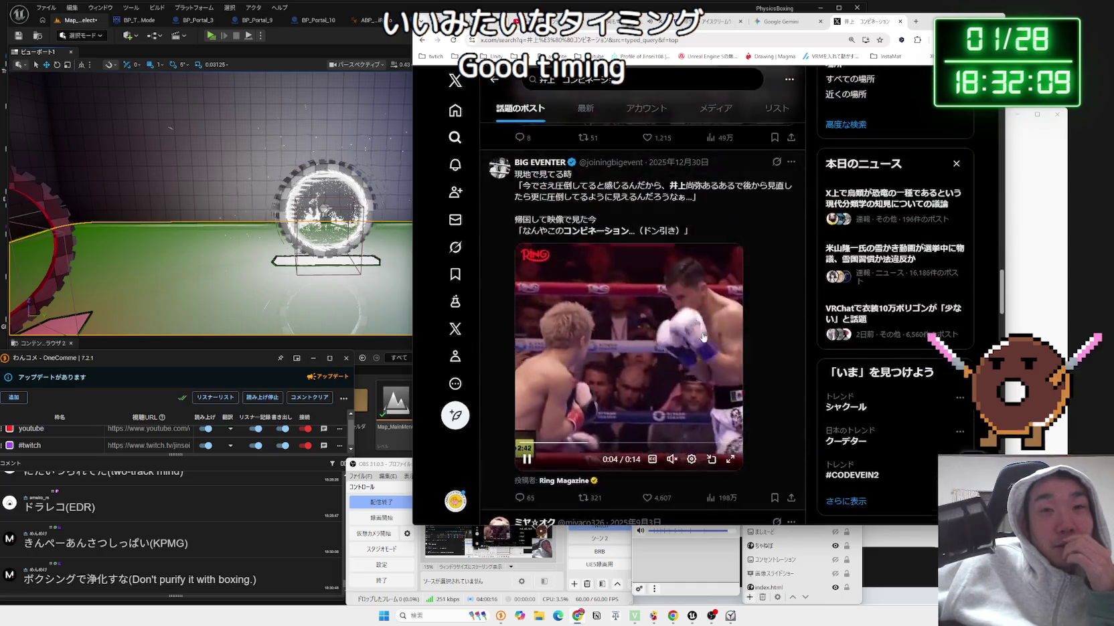
pyautogui.scroll(10, 703, 336)
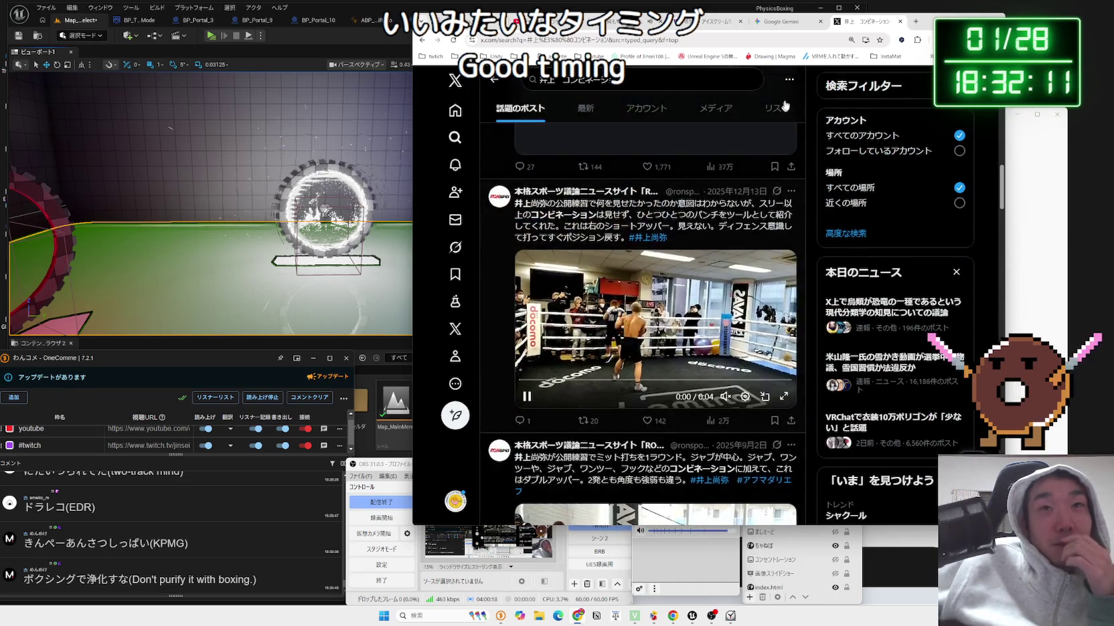
pyautogui.click(900, 22)
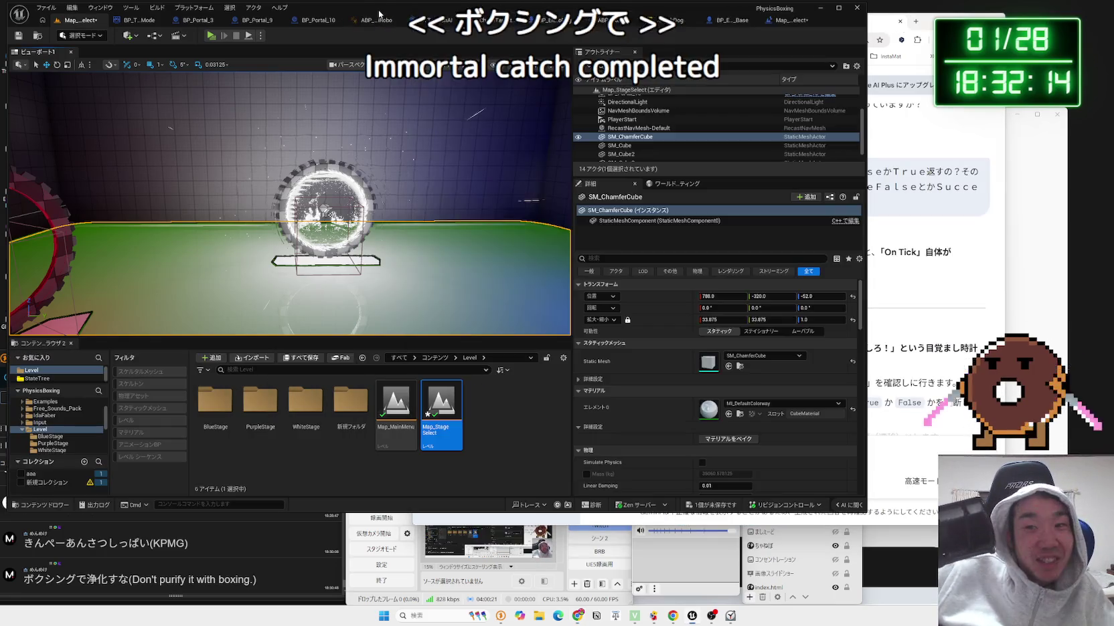
# Save the modified Map_StageSelect level in Unreal Engine.
pyautogui.click(256, 121)
pyautogui.moveTo(256, 122)
pyautogui.mouseDown()
pyautogui.moveTo(221, 110)
pyautogui.moveTo(268, 114)
pyautogui.mouseUp()
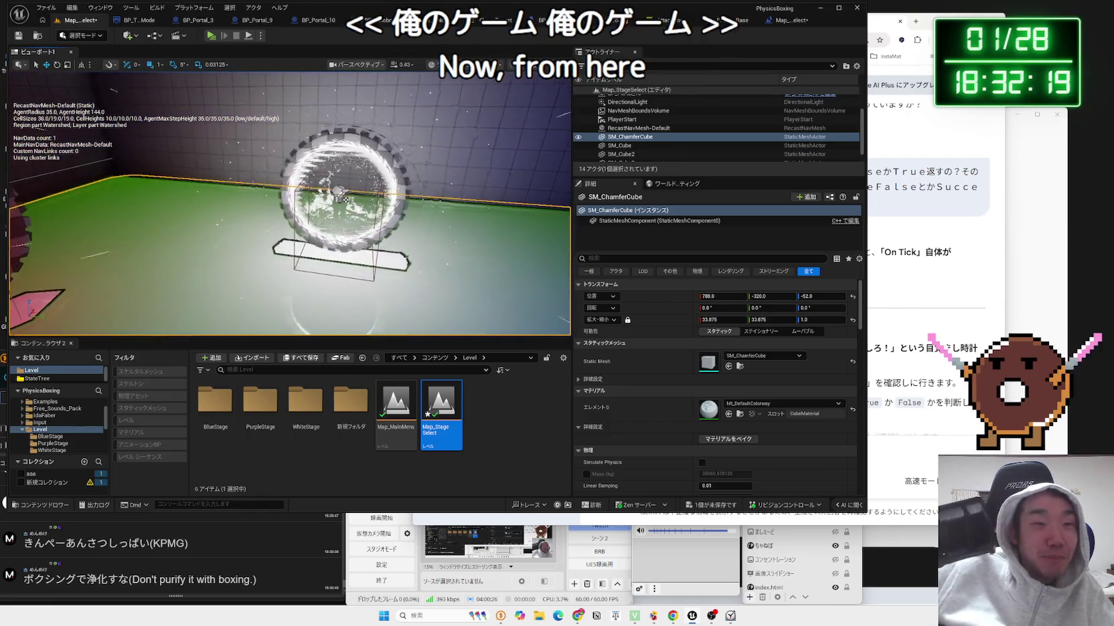
pyautogui.hotkey('ctrl', 's')
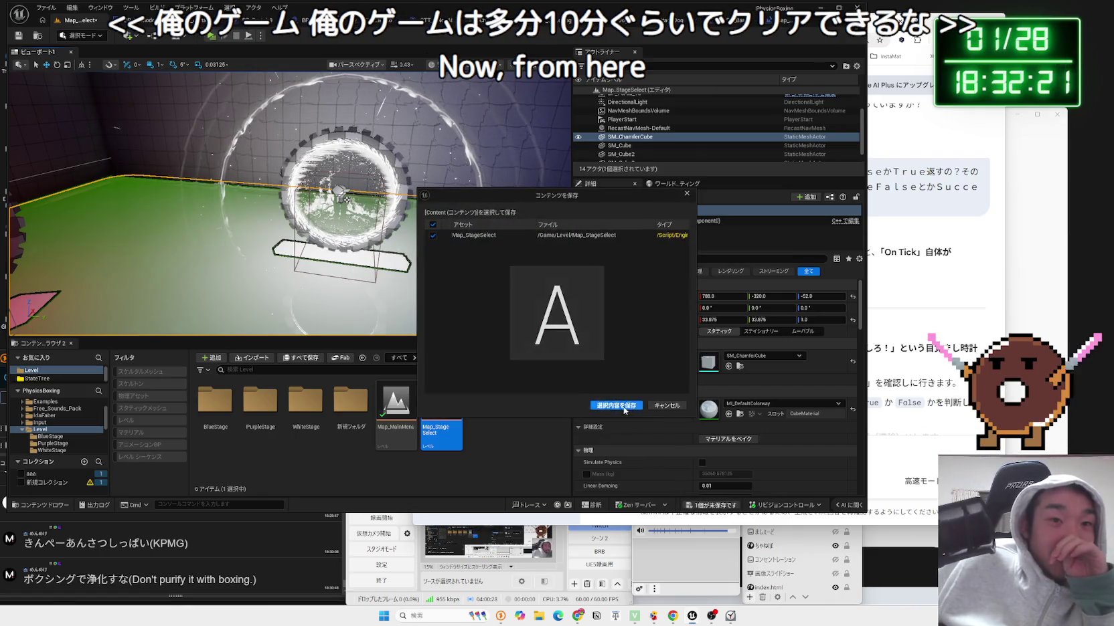
pyautogui.click(623, 407)
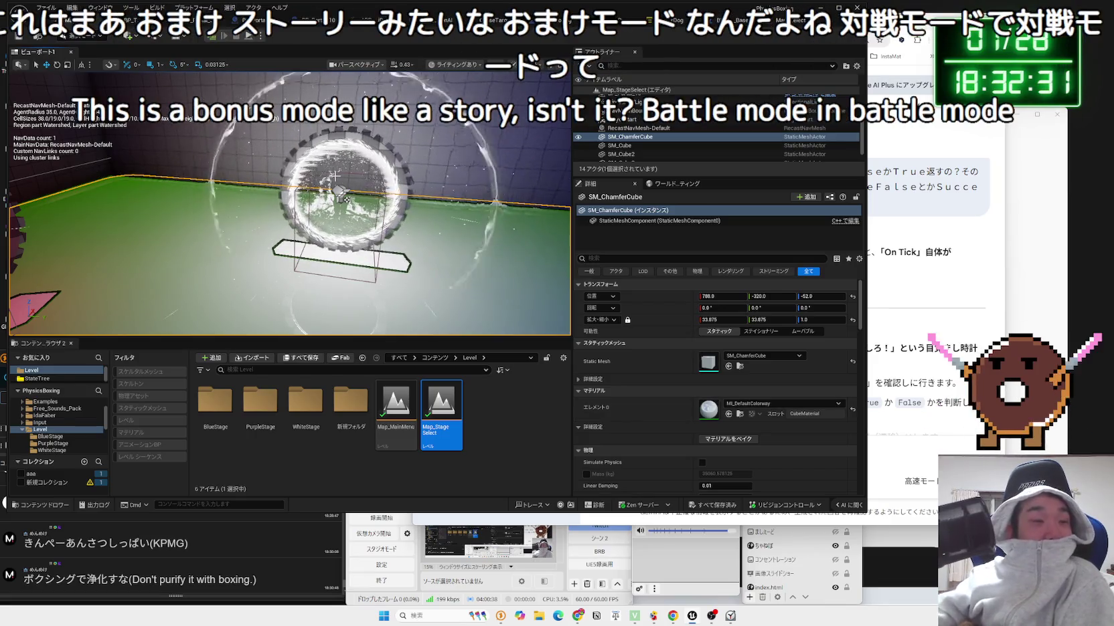
# Orbit the viewport to survey the red and blue rings and the green floor.
pyautogui.moveTo(343, 194); pyautogui.dragTo(177, 131)
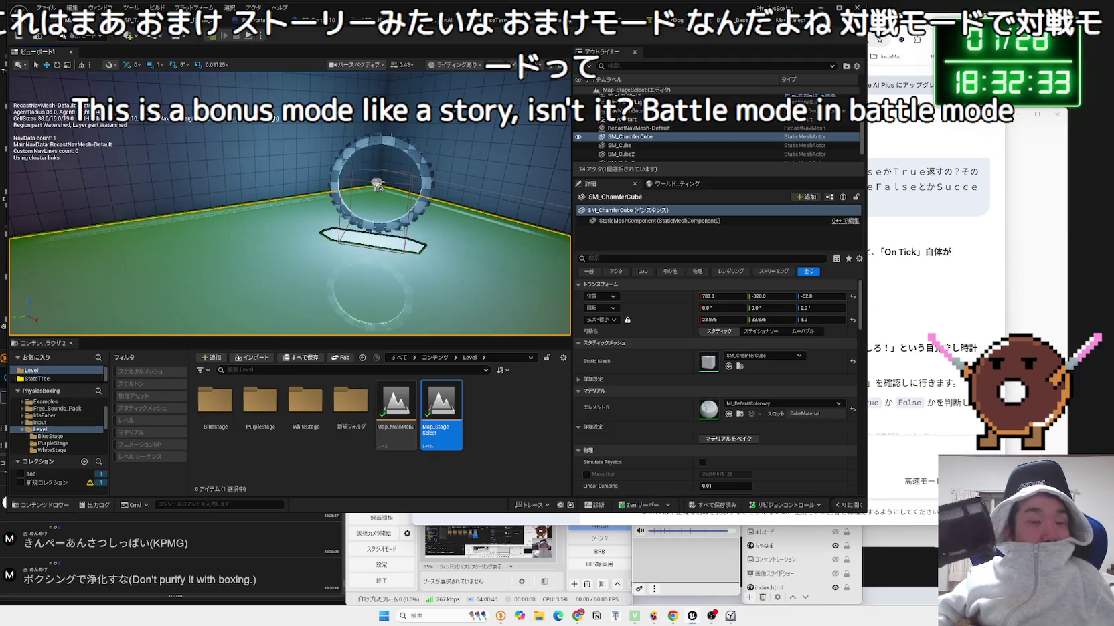
pyautogui.moveTo(294, 201); pyautogui.dragTo(221, 194)
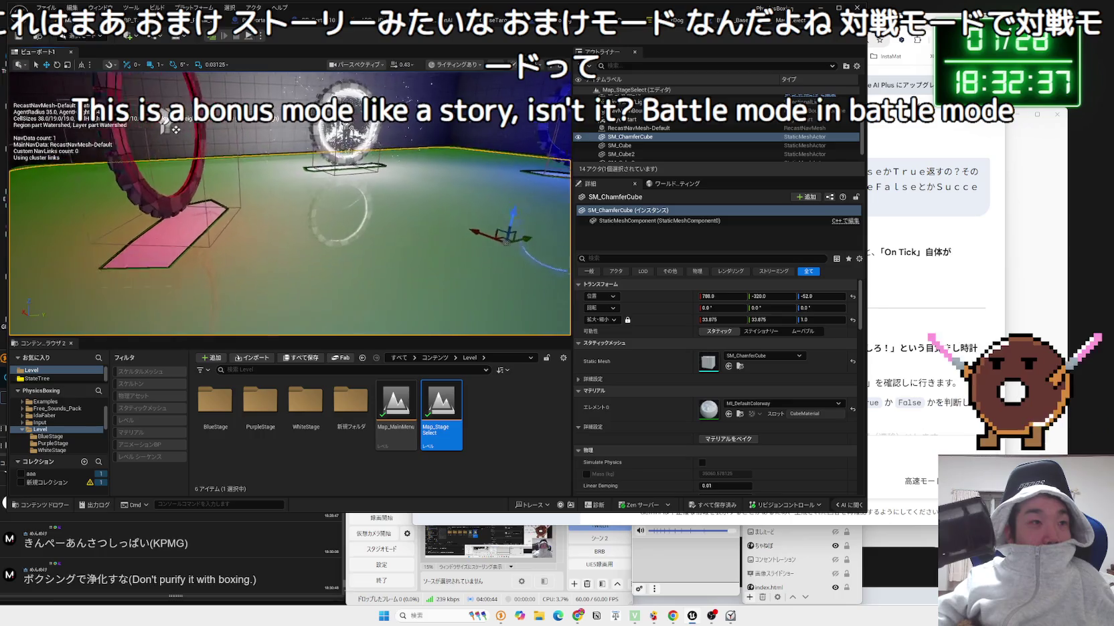
pyautogui.moveTo(288, 201); pyautogui.dragTo(308, 257)
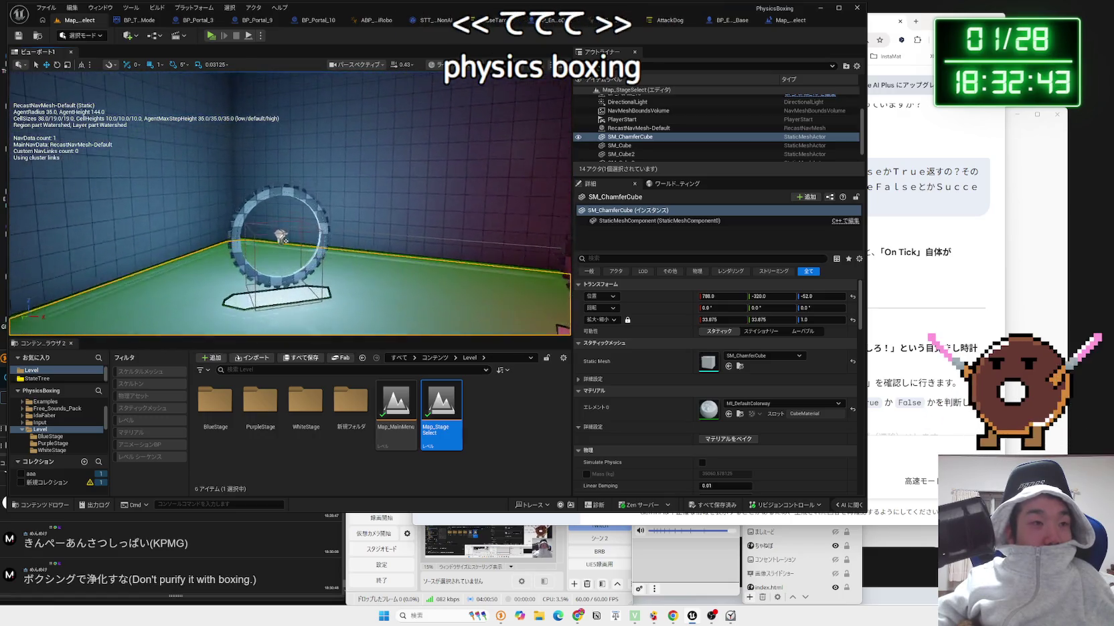
pyautogui.moveTo(308, 257); pyautogui.dragTo(321, 311)
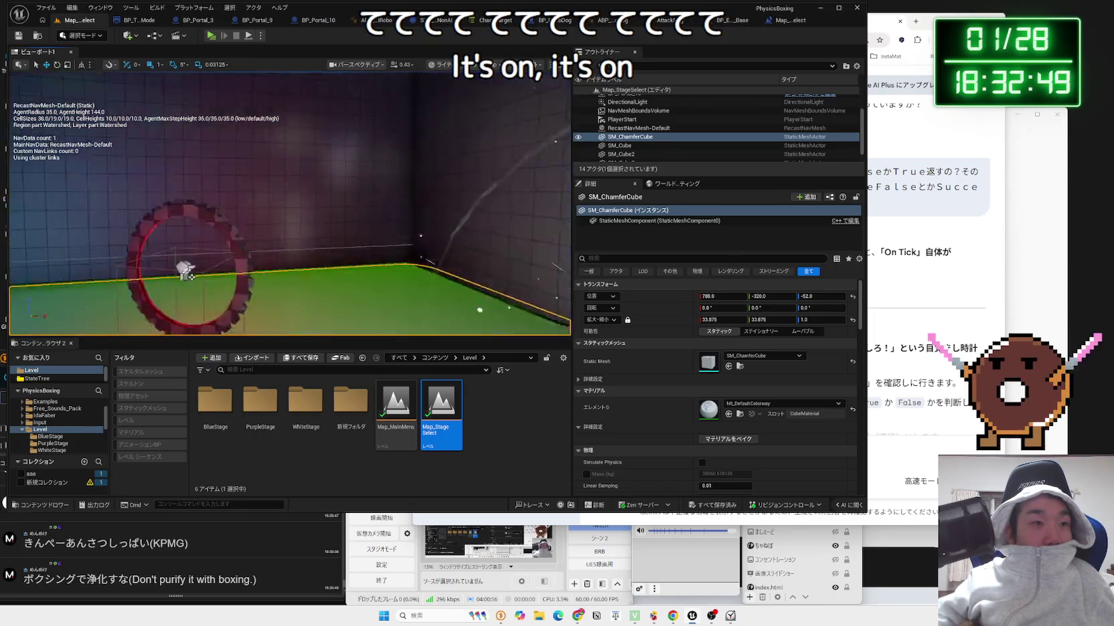
pyautogui.moveTo(321, 311); pyautogui.dragTo(325, 328)
pyautogui.moveTo(475, 174); pyautogui.dragTo(448, 182)
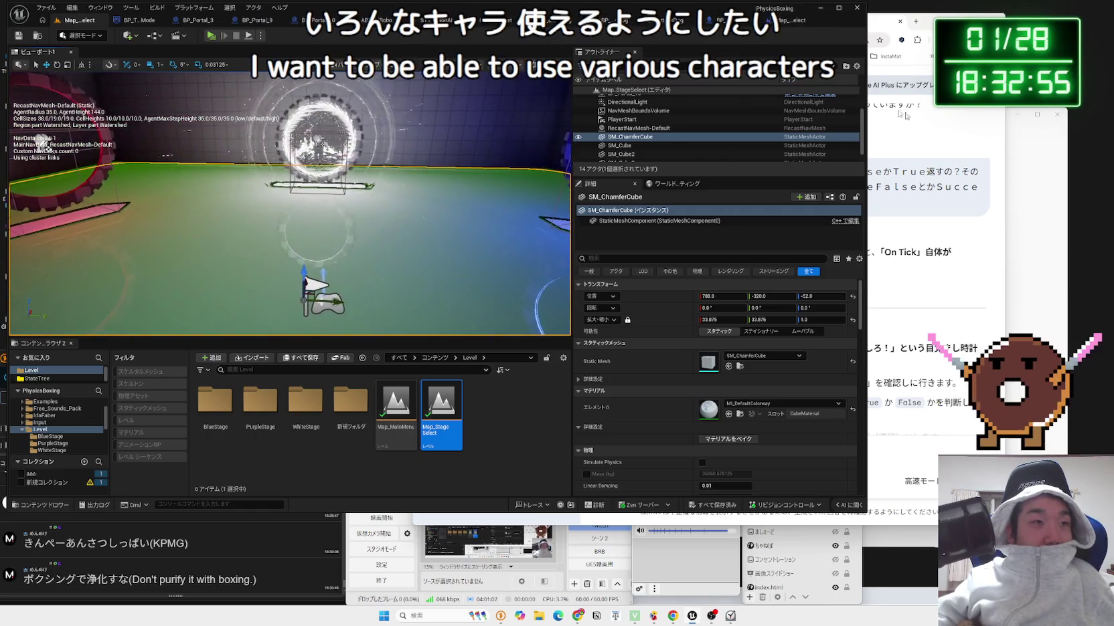
# Check the StateTree, level blueprint and ABP_RoboDog tabs, then return to the Gemini chat.
pyautogui.click(686, 21)
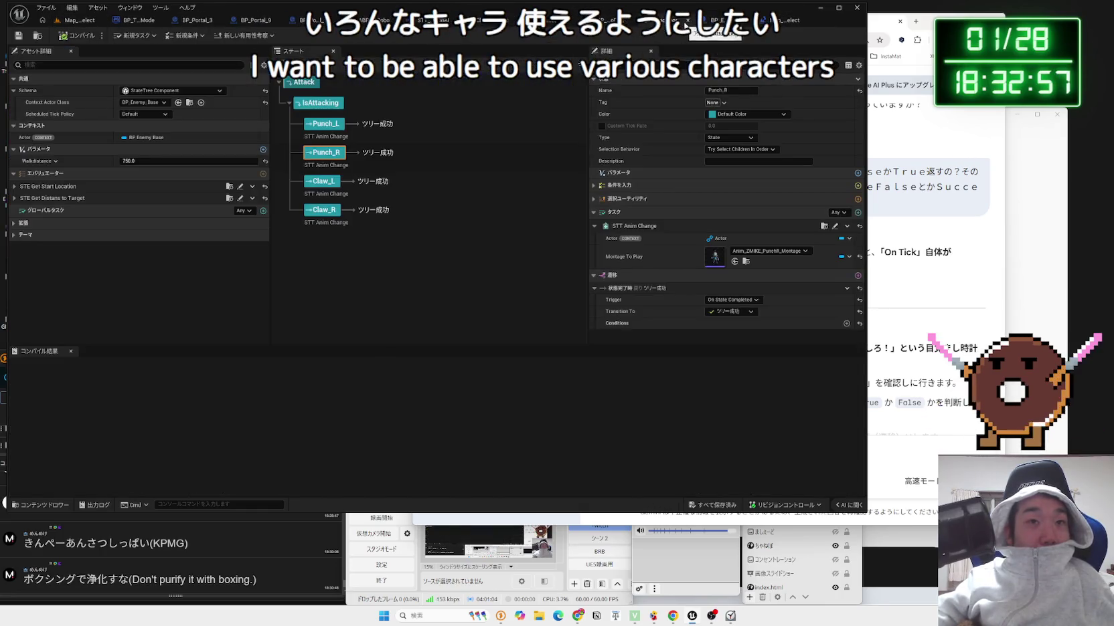
pyautogui.click(688, 23)
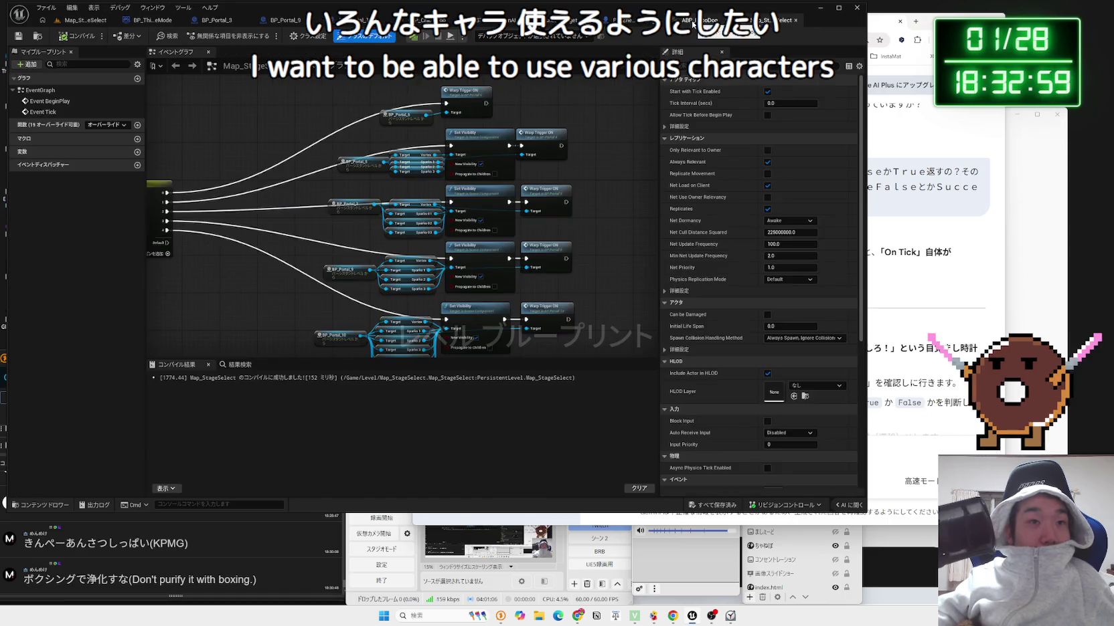
pyautogui.click(692, 22)
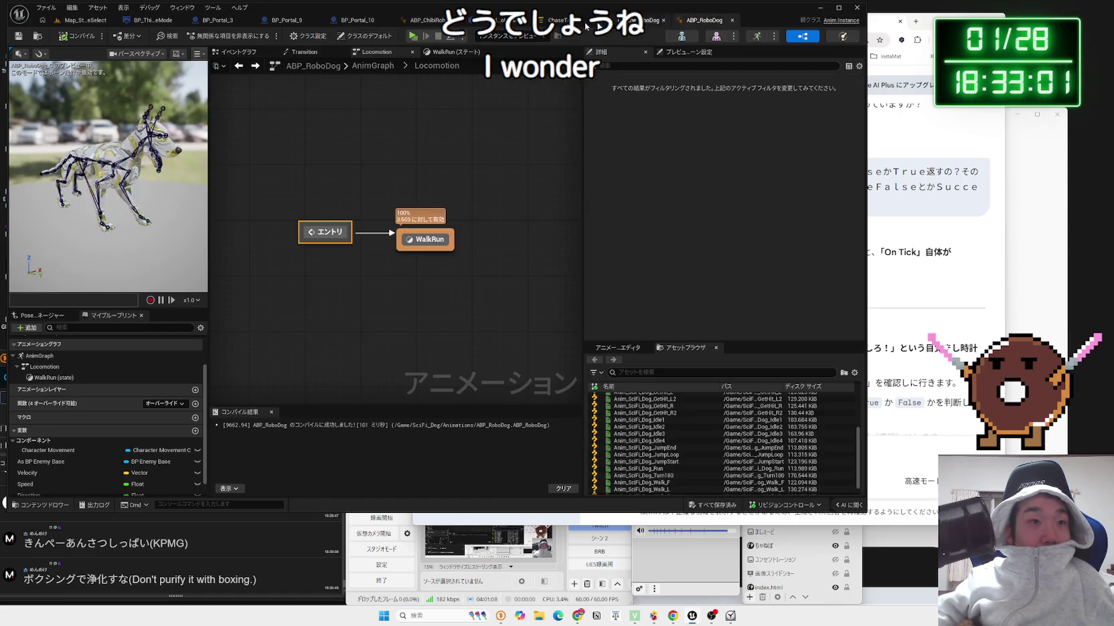
pyautogui.click(86, 21)
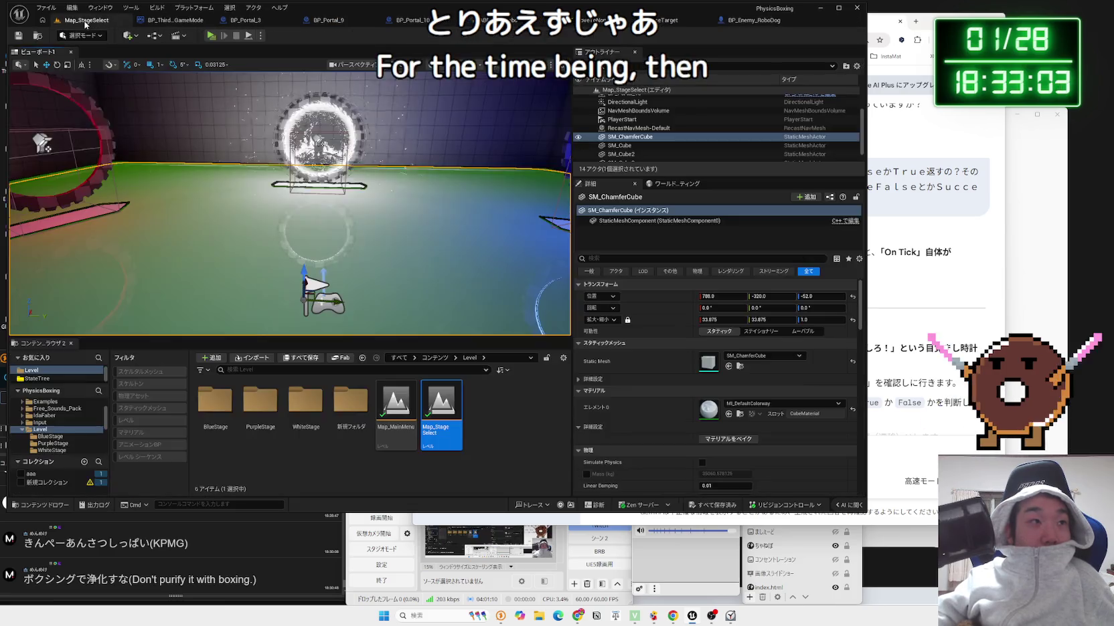
pyautogui.click(941, 162)
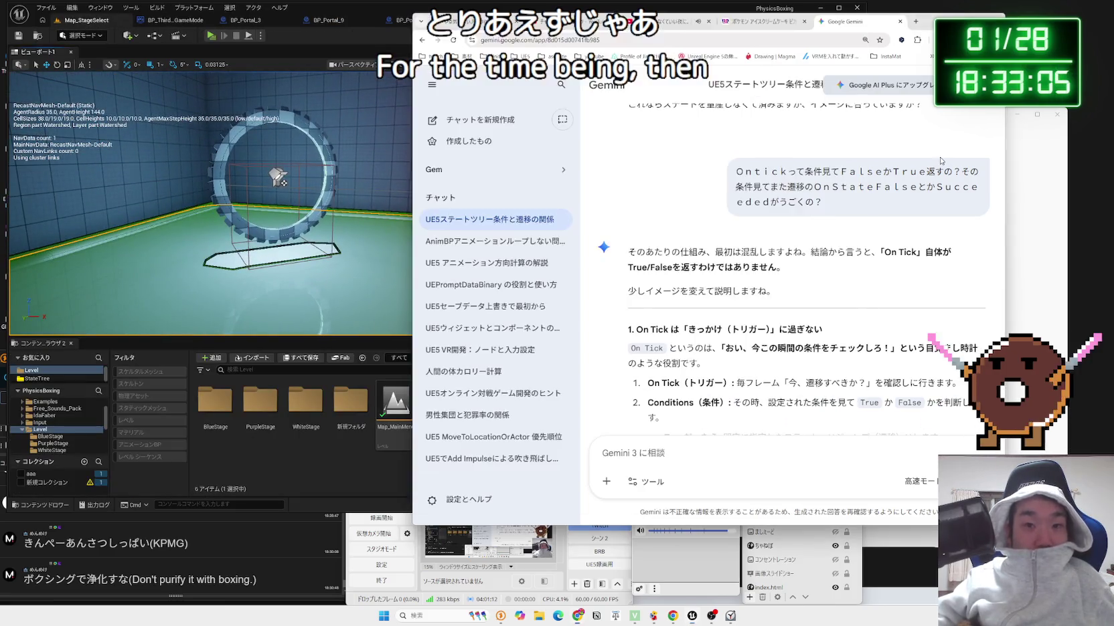
# In a new Gemini chat, send a Japanese question about UE character movement animation playing without moving.
pyautogui.click(490, 124)
pyautogui.write('UE')
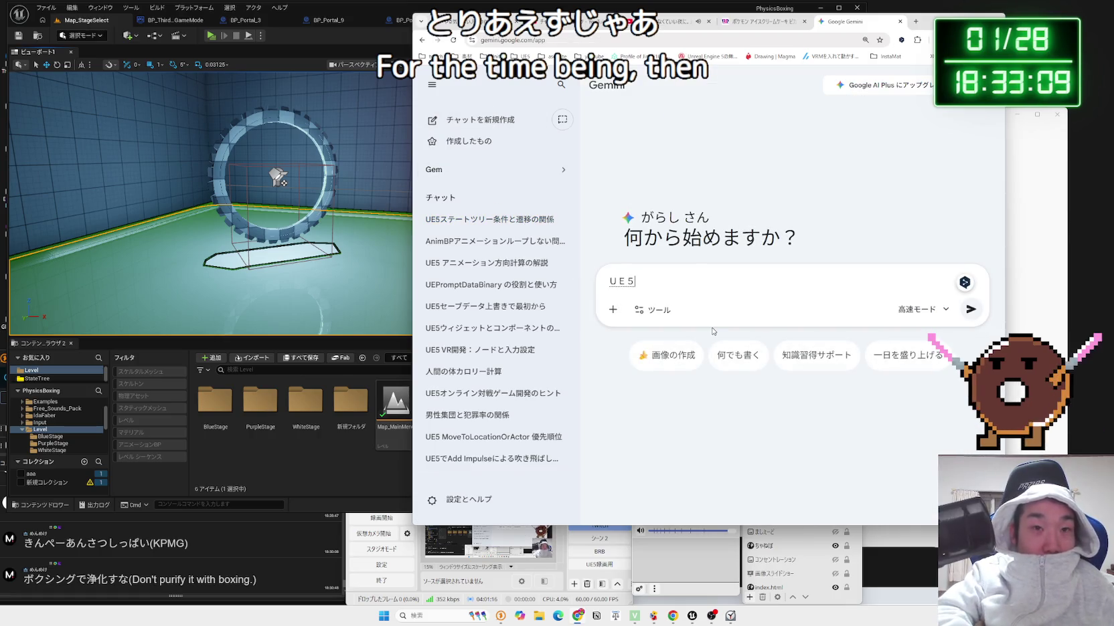
pyautogui.write('ekyarakuta-')
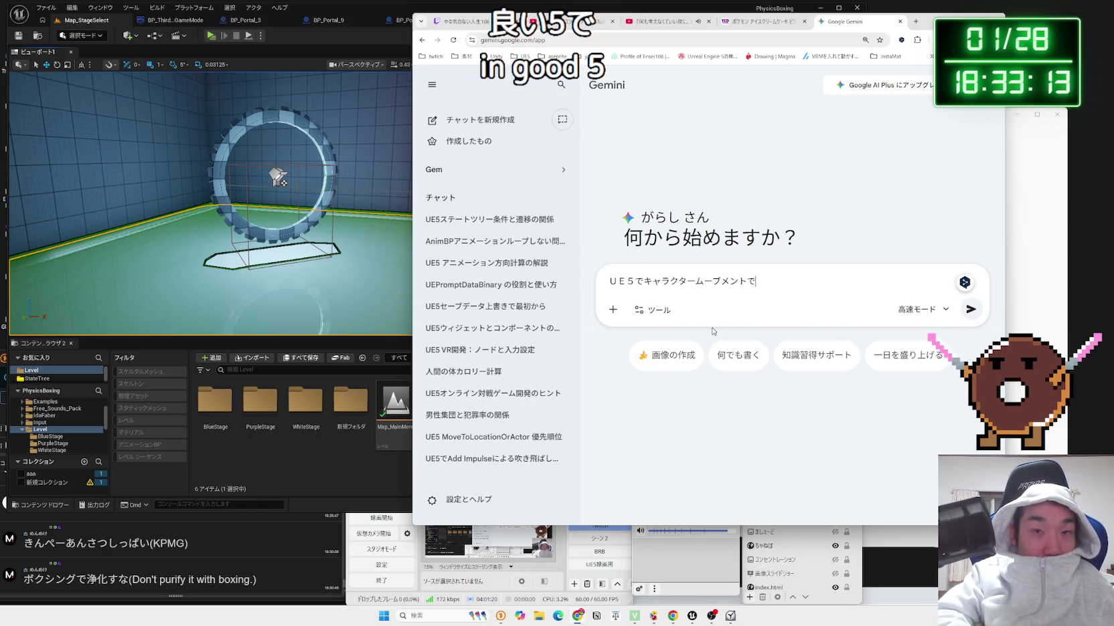
pyautogui.write('ido')
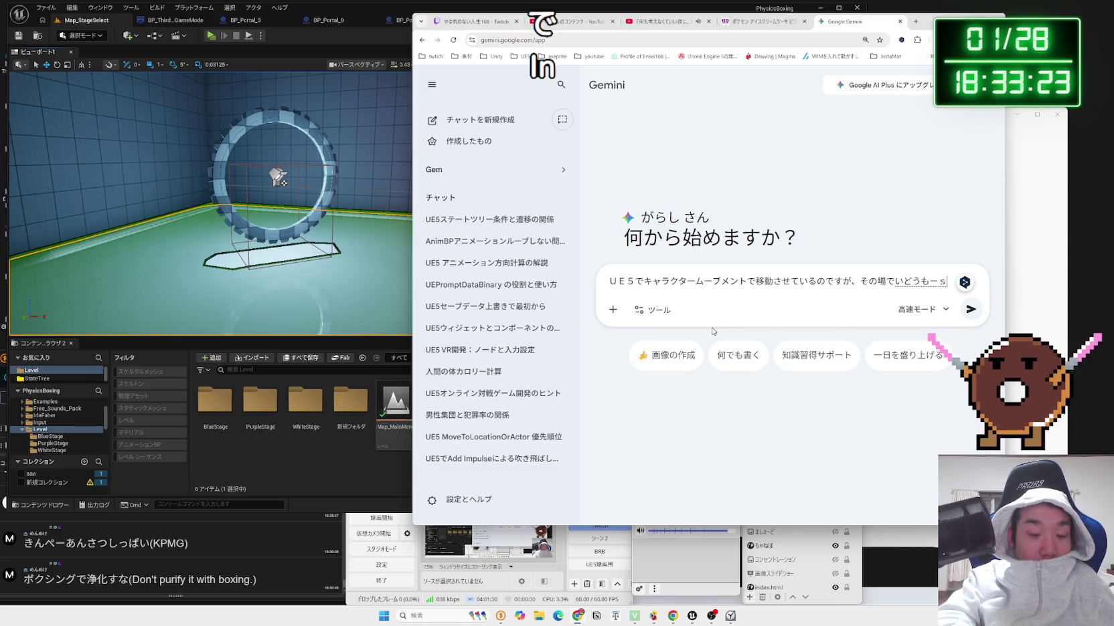
pyautogui.write('は')
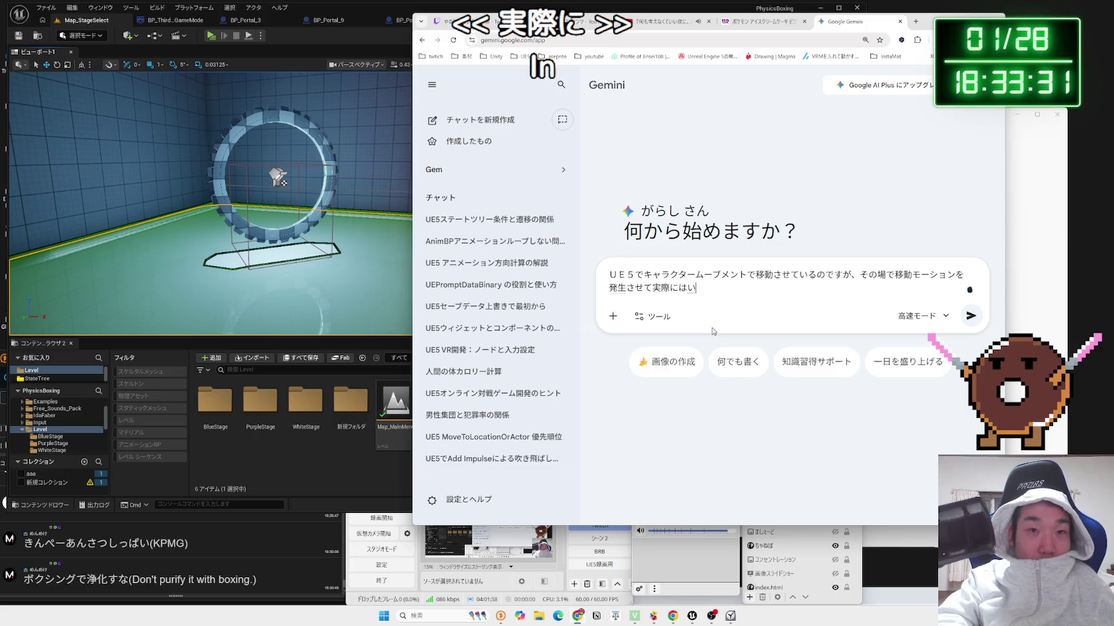
pyautogui.write('っぽもうごいてｎ')
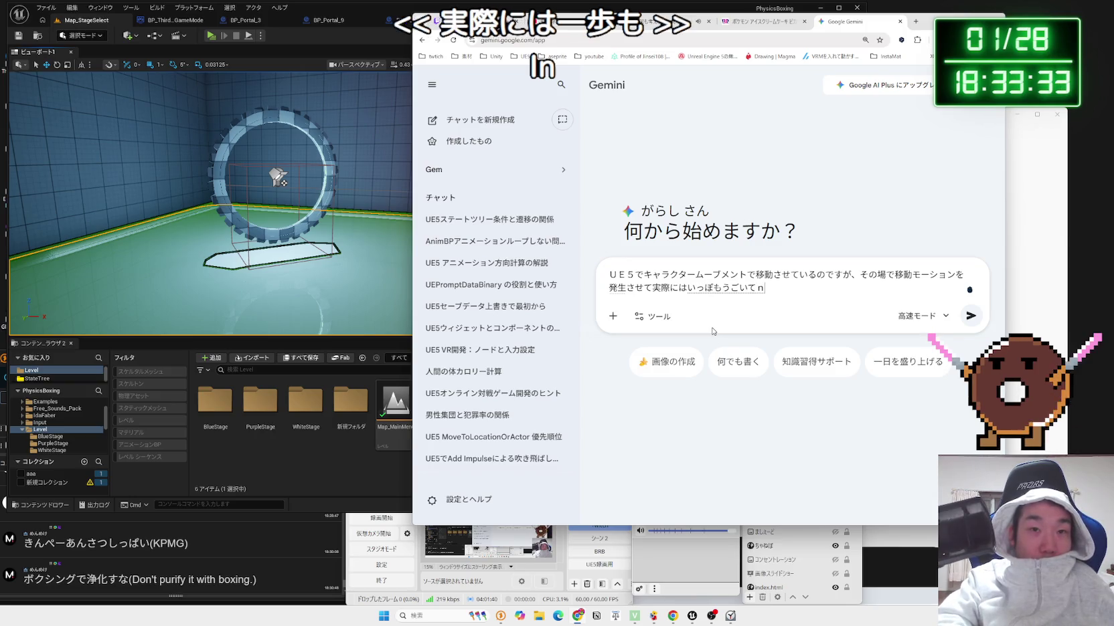
pyautogui.write('ない')
pyautogui.press('BackSpace')
pyautogui.press('BackSpace')
pyautogui.press('BackSpace')
pyautogui.press('Return')
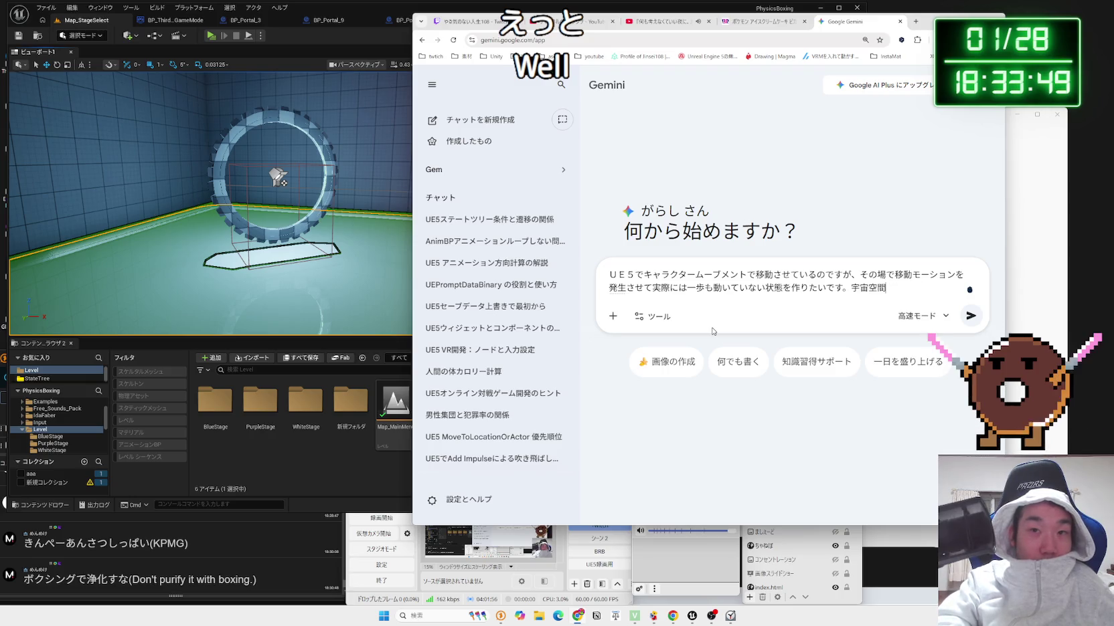
pyautogui.press('BackSpace')
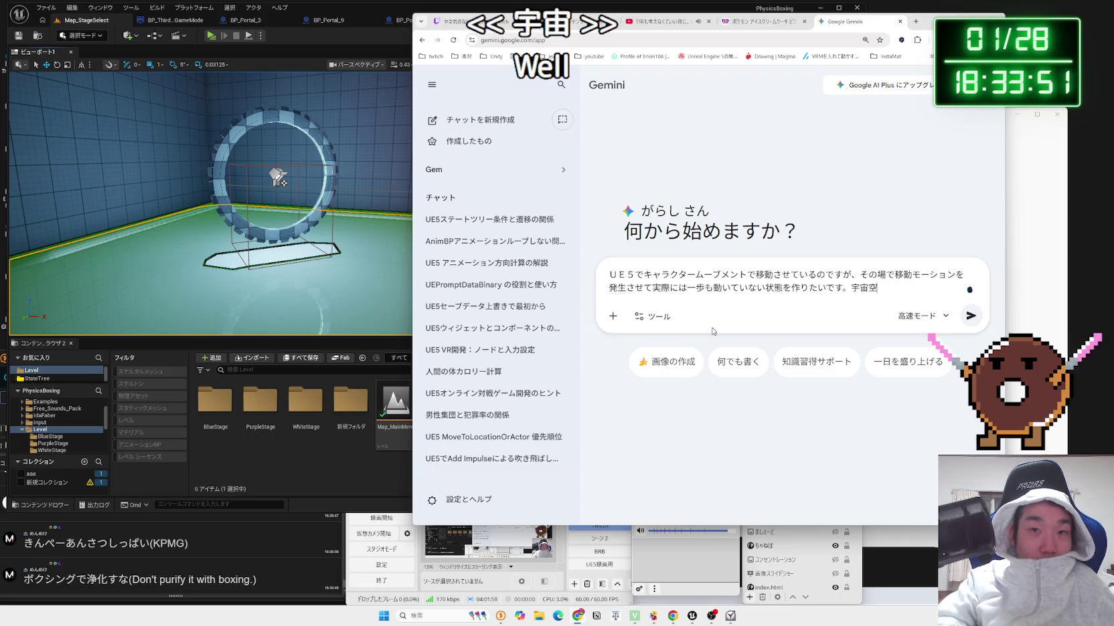
pyautogui.press('Return')
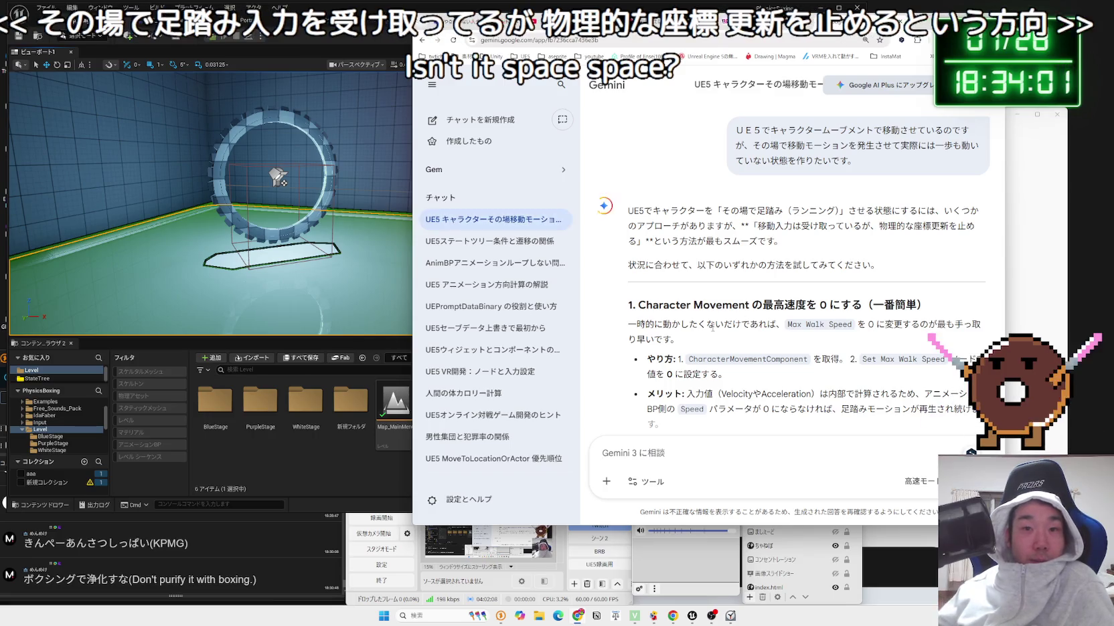
# Highlight Gemini's section 1 on zero max walk speed and section 2 on root motion.
pyautogui.scroll(-2, 726, 242)
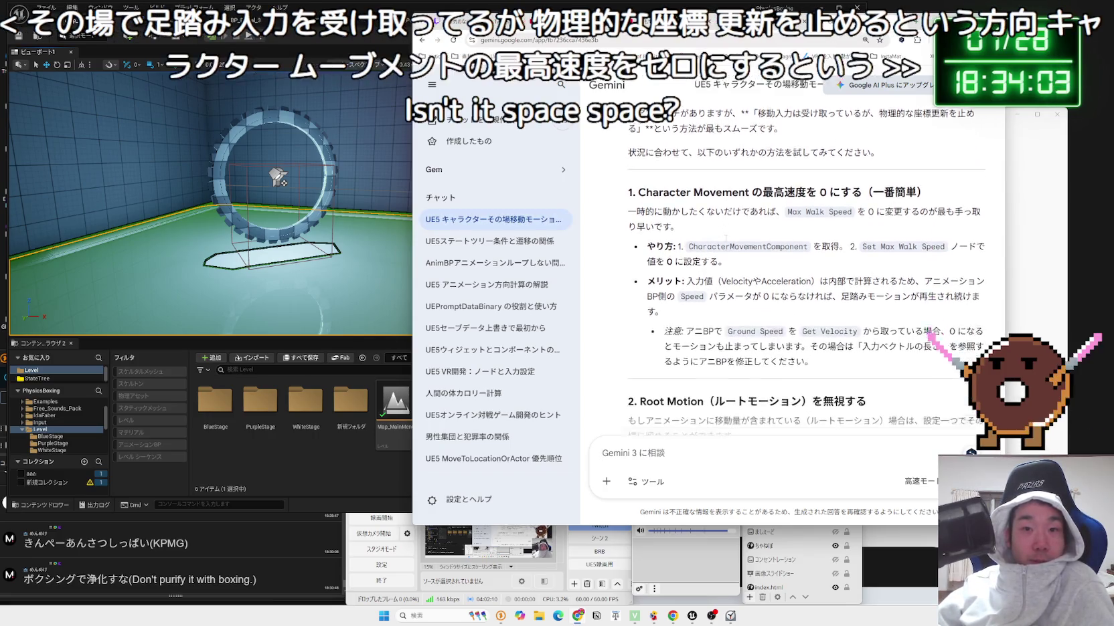
pyautogui.moveTo(683, 228); pyautogui.dragTo(760, 248)
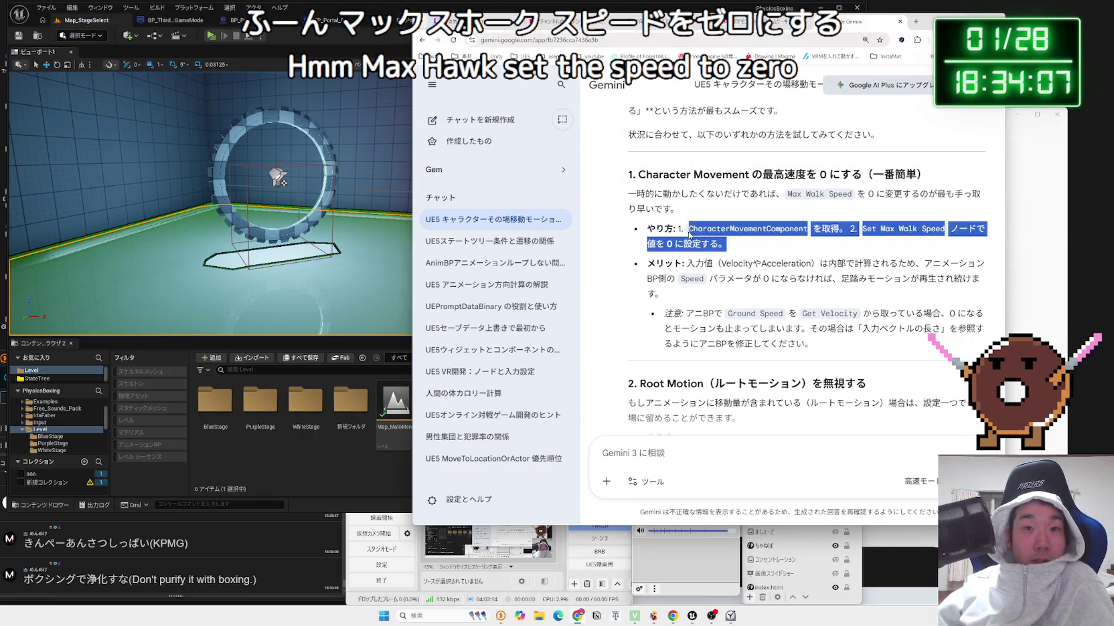
pyautogui.doubleClick(736, 264)
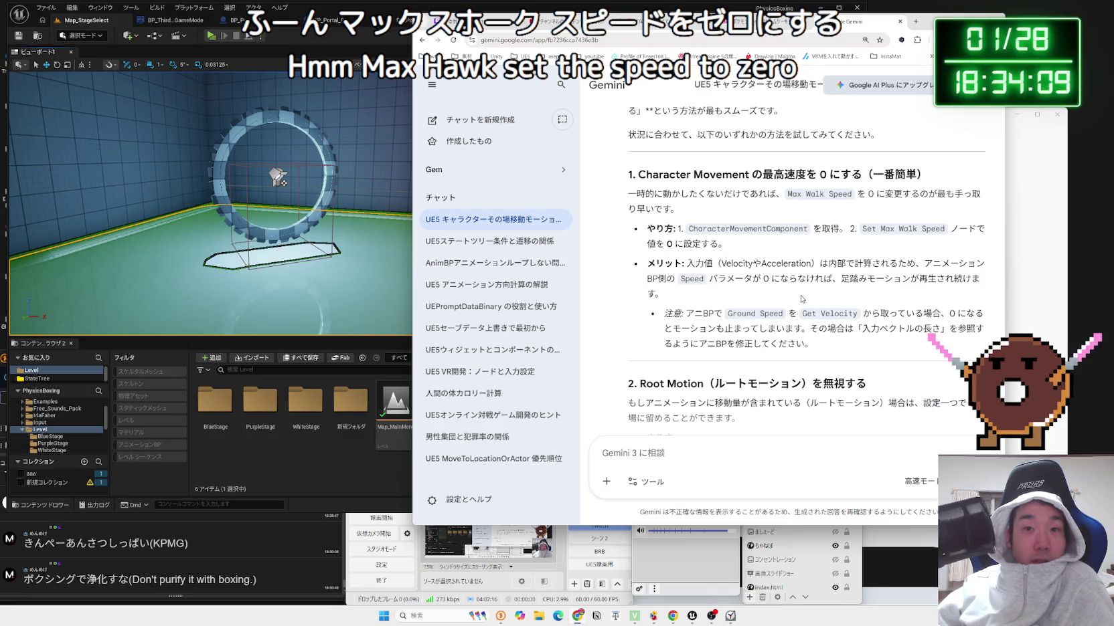
pyautogui.moveTo(812, 344)
pyautogui.mouseDown()
pyautogui.moveTo(721, 265)
pyautogui.moveTo(748, 326)
pyautogui.moveTo(687, 313)
pyautogui.mouseUp()
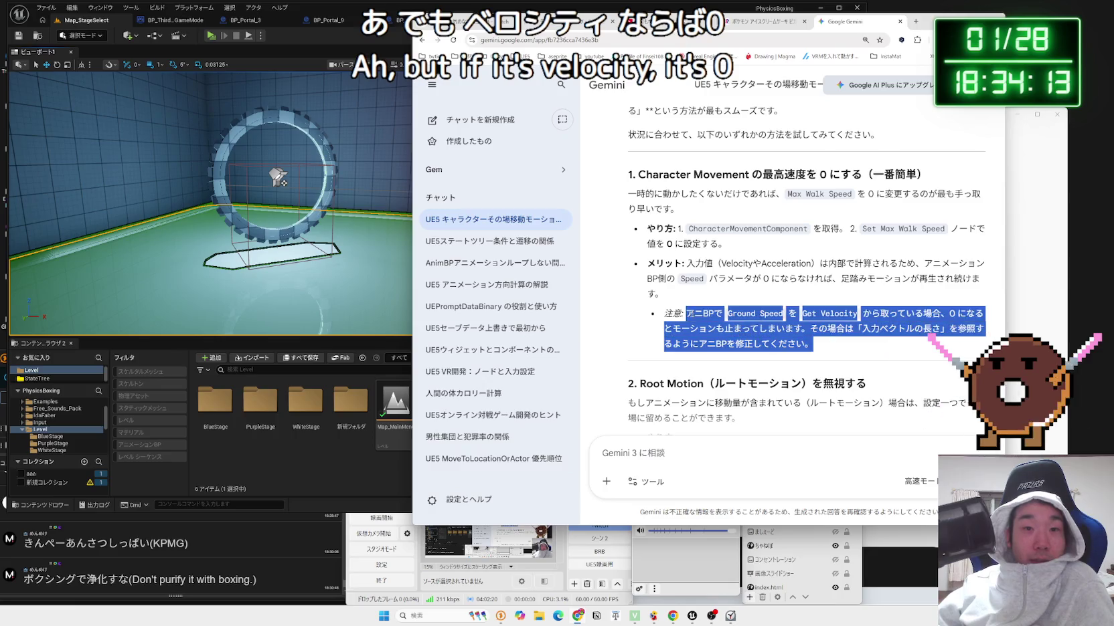
pyautogui.scroll(-3, 837, 345)
pyautogui.moveTo(637, 229)
pyautogui.mouseDown()
pyautogui.moveTo(748, 249)
pyautogui.moveTo(676, 157)
pyautogui.moveTo(642, 227)
pyautogui.moveTo(628, 229)
pyautogui.moveTo(759, 243)
pyautogui.mouseUp()
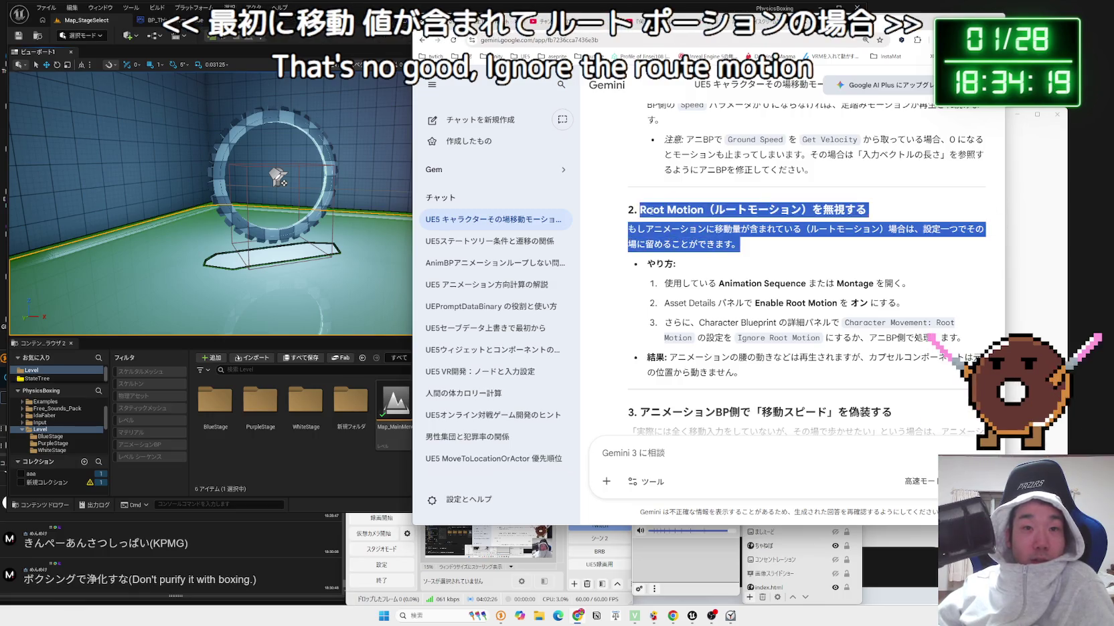
pyautogui.tripleClick(780, 299)
pyautogui.moveTo(682, 283)
pyautogui.mouseDown()
pyautogui.moveTo(897, 305)
pyautogui.moveTo(802, 313)
pyautogui.moveTo(957, 338)
pyautogui.mouseUp()
pyautogui.click(957, 338)
# Highlight the section 3 heading and its first step in Gemini's answer.
pyautogui.scroll(-3, 957, 338)
pyautogui.tripleClick(889, 201)
pyautogui.click(889, 202)
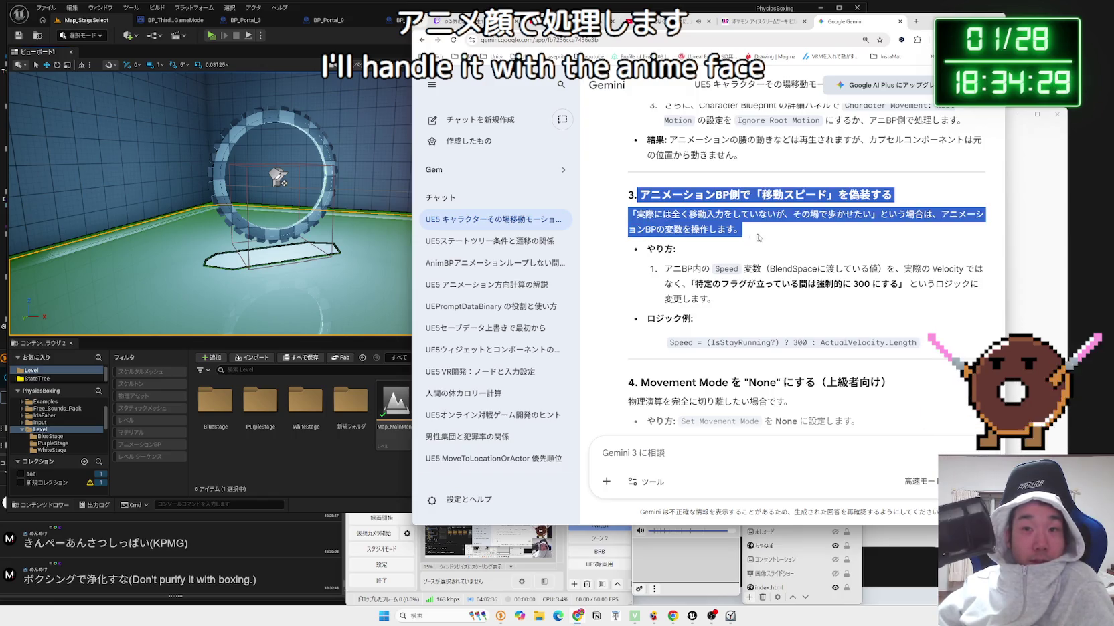
pyautogui.tripleClick(759, 267)
pyautogui.click(759, 267)
pyautogui.tripleClick(759, 266)
pyautogui.click(730, 304)
# Highlight section 4 on setting Movement Mode to None and its gravity caution, then return to Unreal Editor.
pyautogui.scroll(-3, 731, 305)
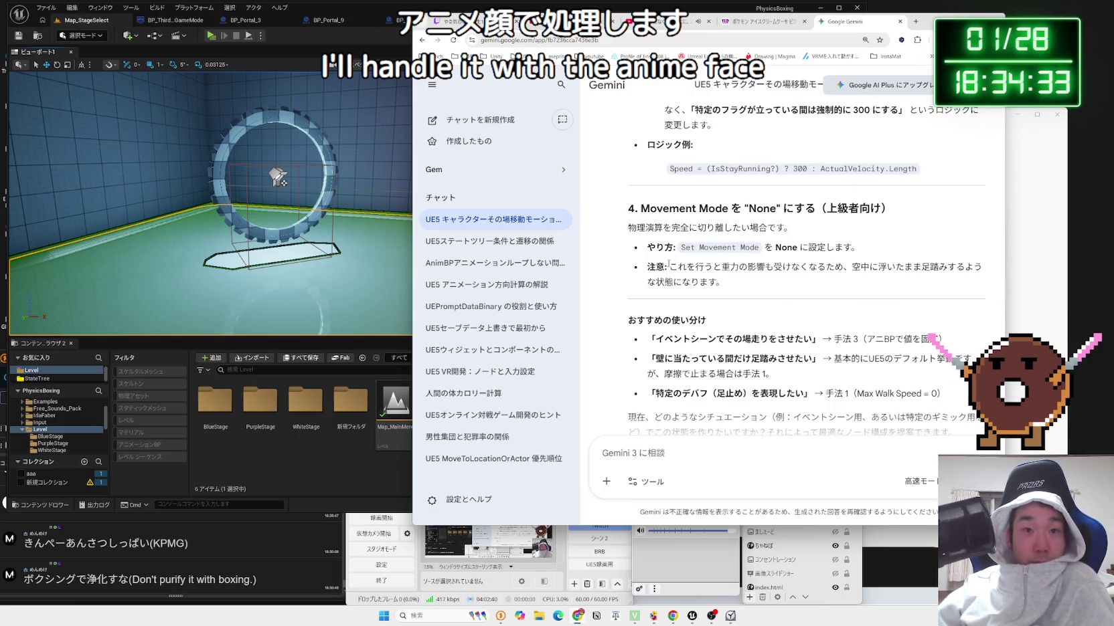
pyautogui.moveTo(656, 214)
pyautogui.mouseDown()
pyautogui.moveTo(786, 228)
pyautogui.moveTo(664, 109)
pyautogui.mouseUp()
pyautogui.click(786, 228)
pyautogui.moveTo(789, 228)
pyautogui.mouseDown()
pyautogui.moveTo(640, 209)
pyautogui.moveTo(788, 228)
pyautogui.moveTo(640, 208)
pyautogui.moveTo(673, 247)
pyautogui.mouseUp()
pyautogui.click(819, 233)
pyautogui.click(640, 208)
pyautogui.moveTo(859, 247)
pyautogui.mouseDown()
pyautogui.moveTo(646, 247)
pyautogui.moveTo(641, 208)
pyautogui.moveTo(862, 247)
pyautogui.mouseUp()
pyautogui.moveTo(641, 208)
pyautogui.mouseDown()
pyautogui.moveTo(862, 247)
pyautogui.moveTo(863, 284)
pyautogui.mouseUp()
pyautogui.moveTo(760, 267)
pyautogui.mouseDown()
pyautogui.moveTo(642, 209)
pyautogui.moveTo(665, 235)
pyautogui.moveTo(643, 209)
pyautogui.moveTo(763, 274)
pyautogui.moveTo(663, 113)
pyautogui.moveTo(723, 270)
pyautogui.moveTo(643, 227)
pyautogui.moveTo(635, 208)
pyautogui.moveTo(736, 278)
pyautogui.mouseUp()
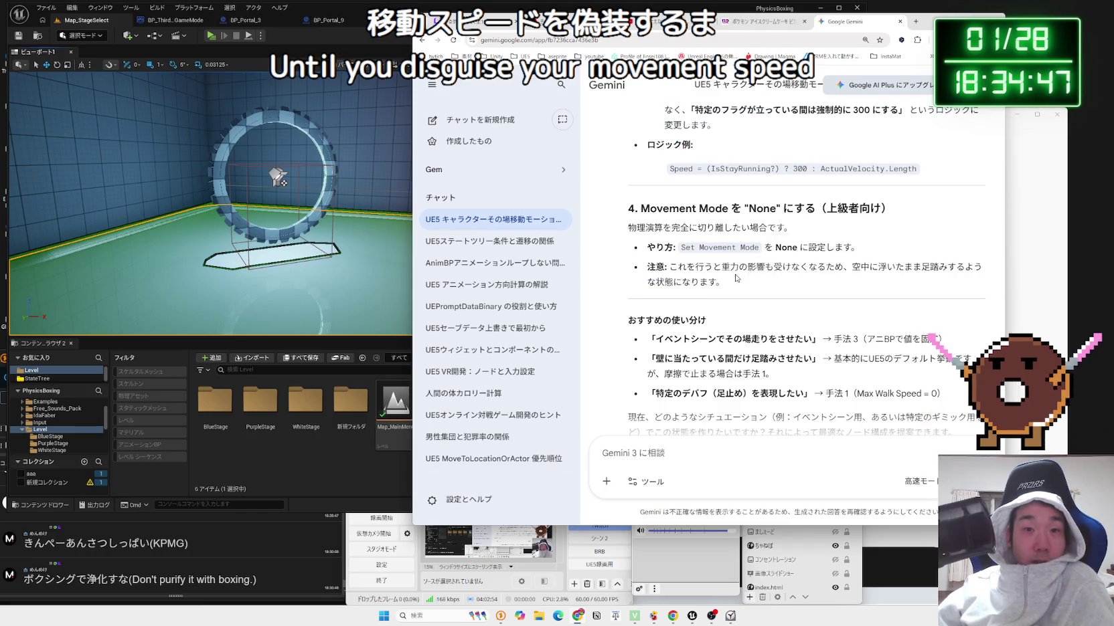
pyautogui.click(114, 24)
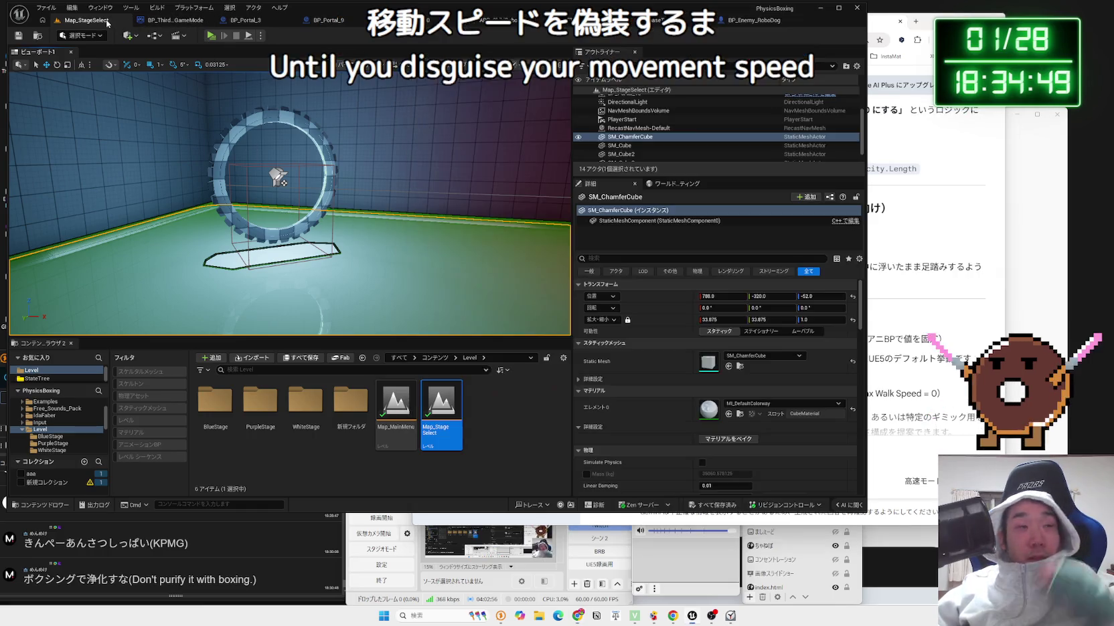
# Compare BP_Portal_3 and BP_Portal_9 in the viewport, orbiting around BP_Portal_9, then open WhiteStage.
pyautogui.click(210, 36)
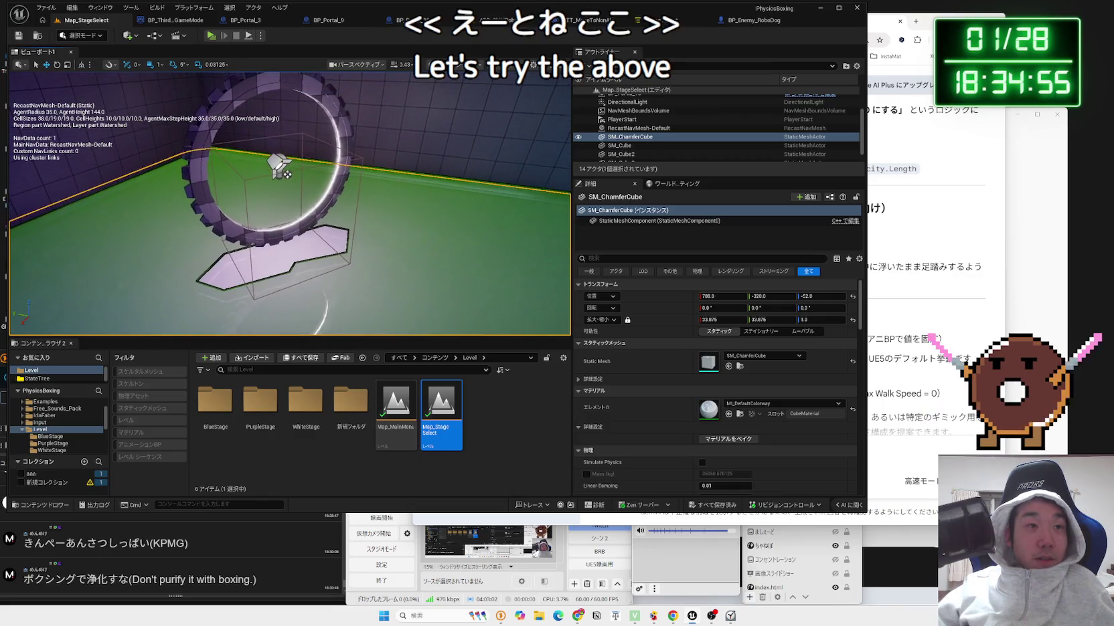
pyautogui.click(622, 99)
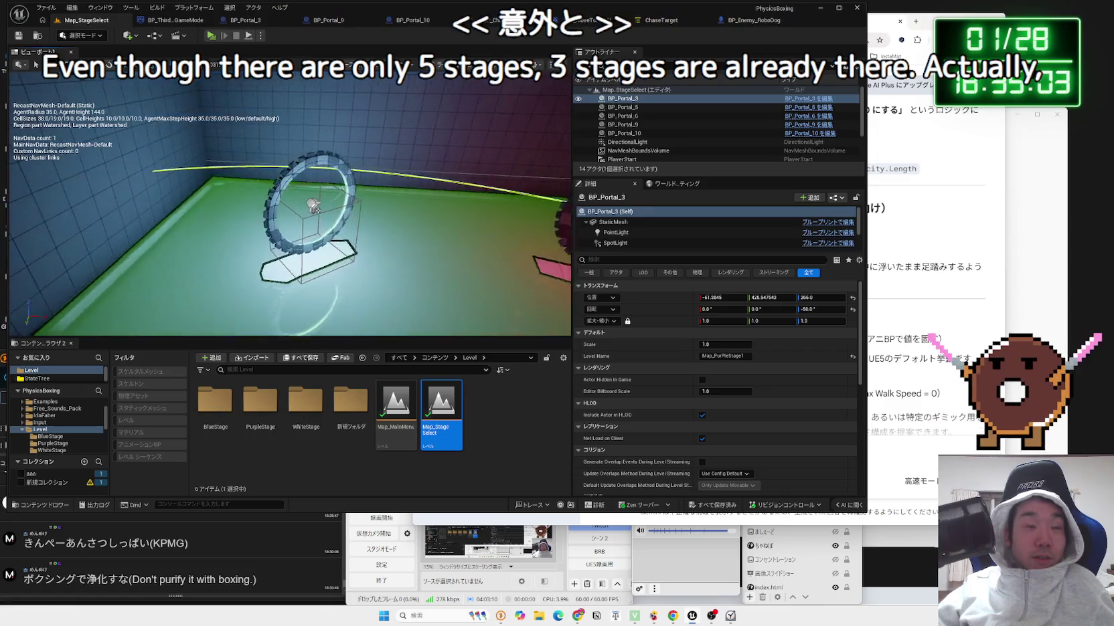
pyautogui.click(120, 231)
pyautogui.moveTo(120, 231)
pyautogui.mouseDown()
pyautogui.moveTo(261, 228)
pyautogui.moveTo(294, 214)
pyautogui.moveTo(395, 293)
pyautogui.mouseUp()
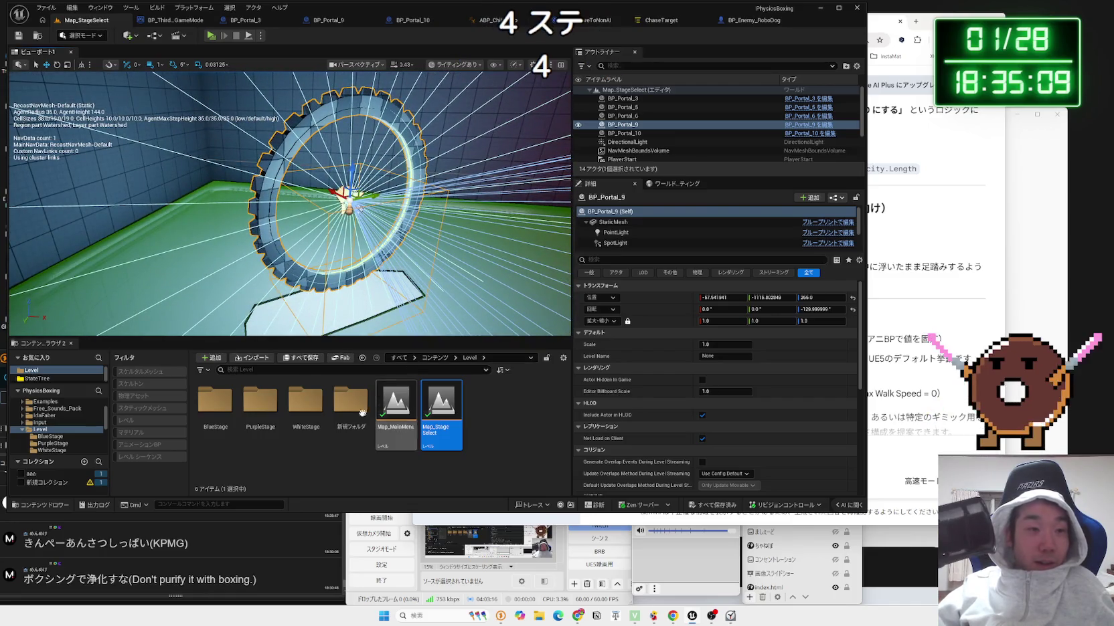
pyautogui.click(288, 410)
pyautogui.doubleClick(288, 411)
# Return to the Level folder and delete the stray 新規フォルダ folder.
pyautogui.hotkey('alt', 'Left')
pyautogui.click(261, 405)
pyautogui.rightClick(521, 437)
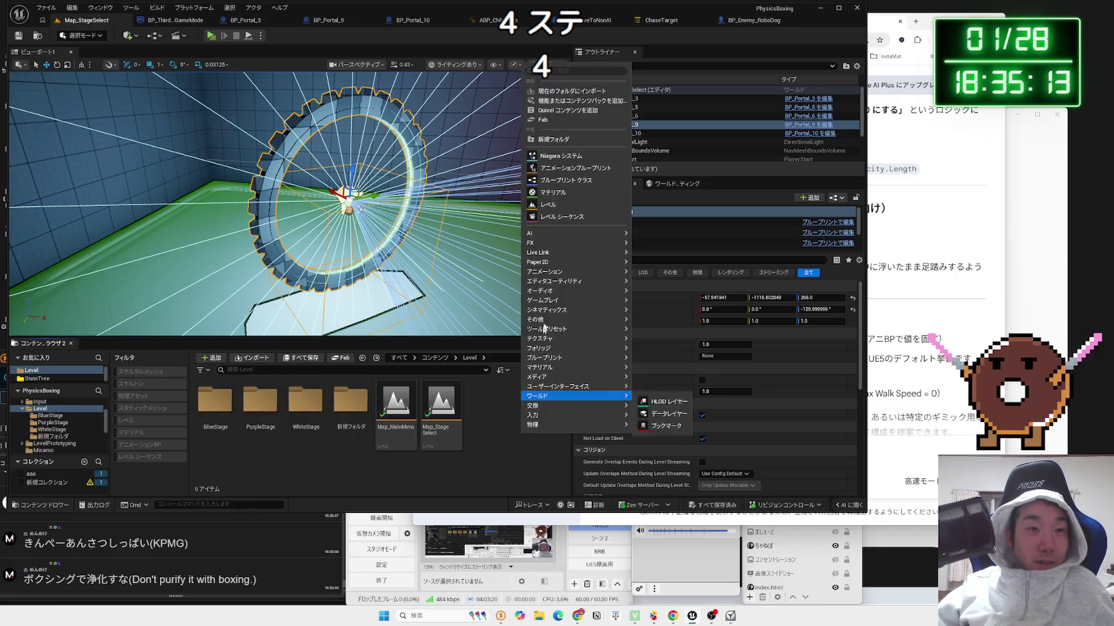
pyautogui.click(350, 402)
pyautogui.rightClick(360, 402)
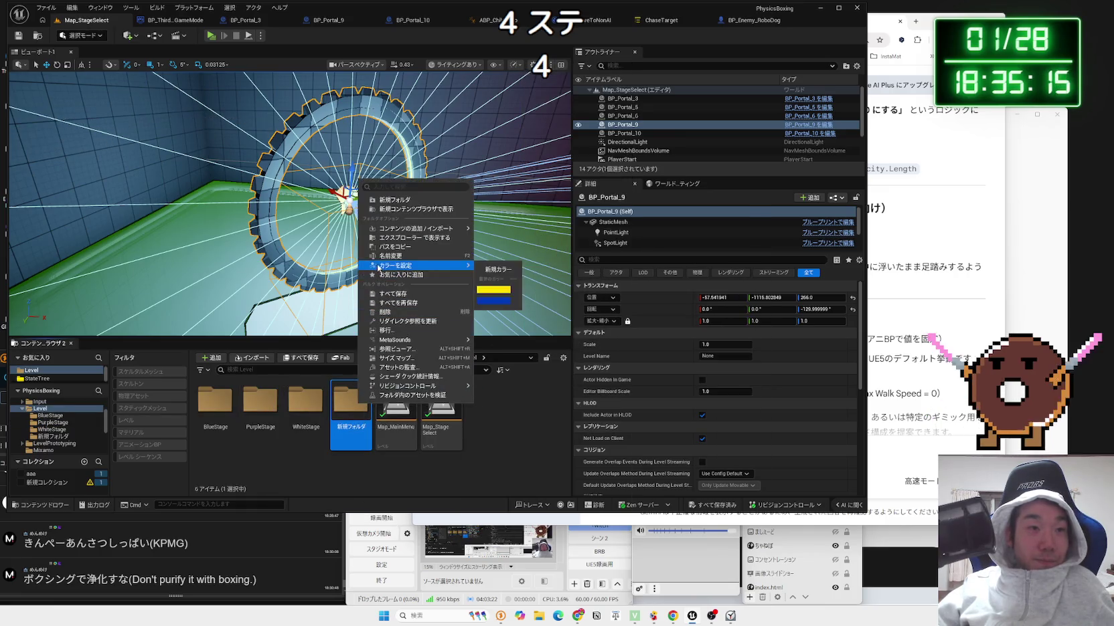
pyautogui.click(393, 312)
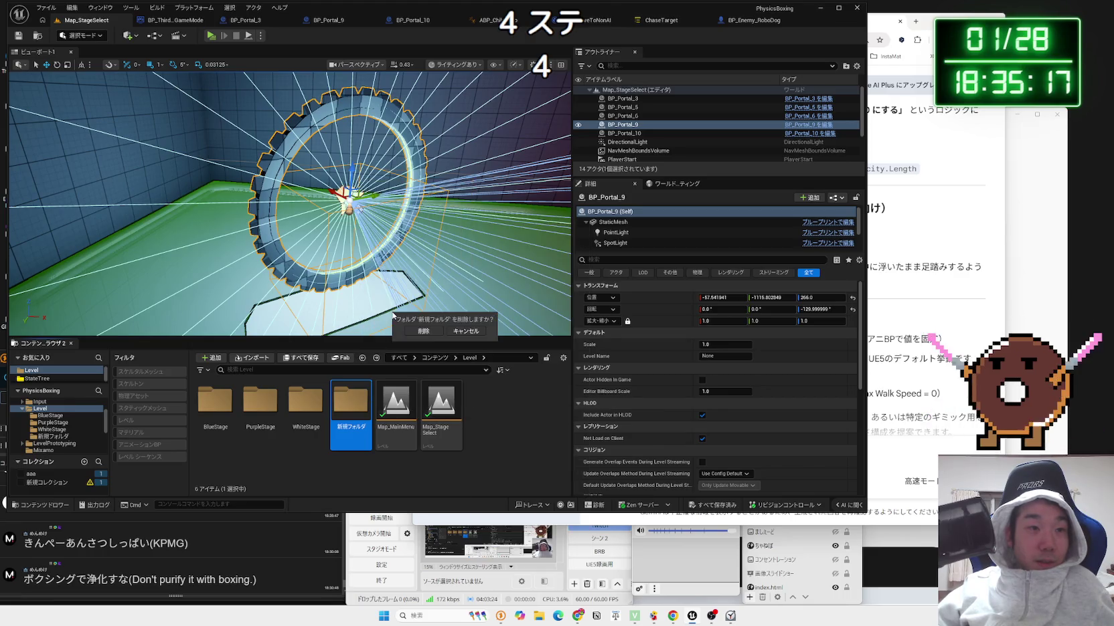
pyautogui.click(426, 332)
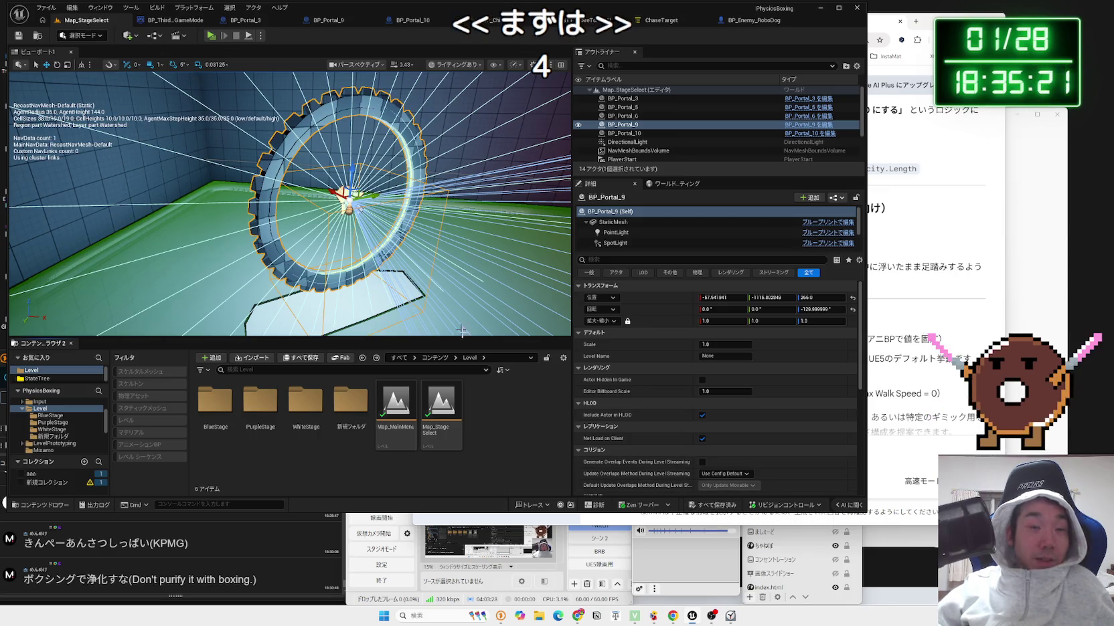
# Create a SkyStage folder in Level, then open PurpleStage and select Map_PurPleStage2.
pyautogui.rightClick(489, 415)
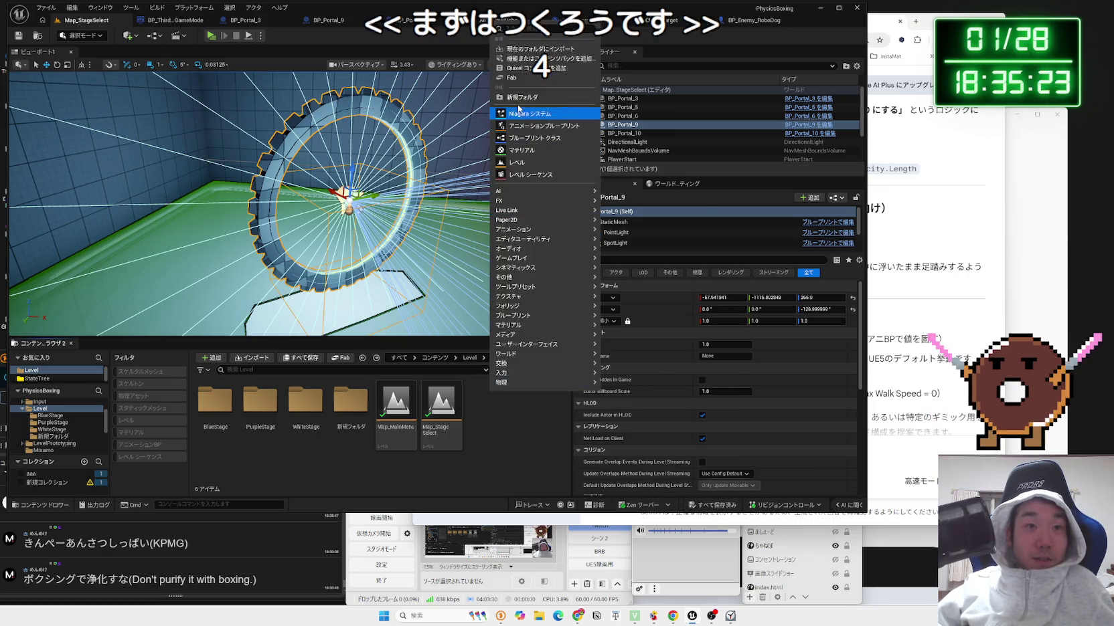
pyautogui.click(520, 97)
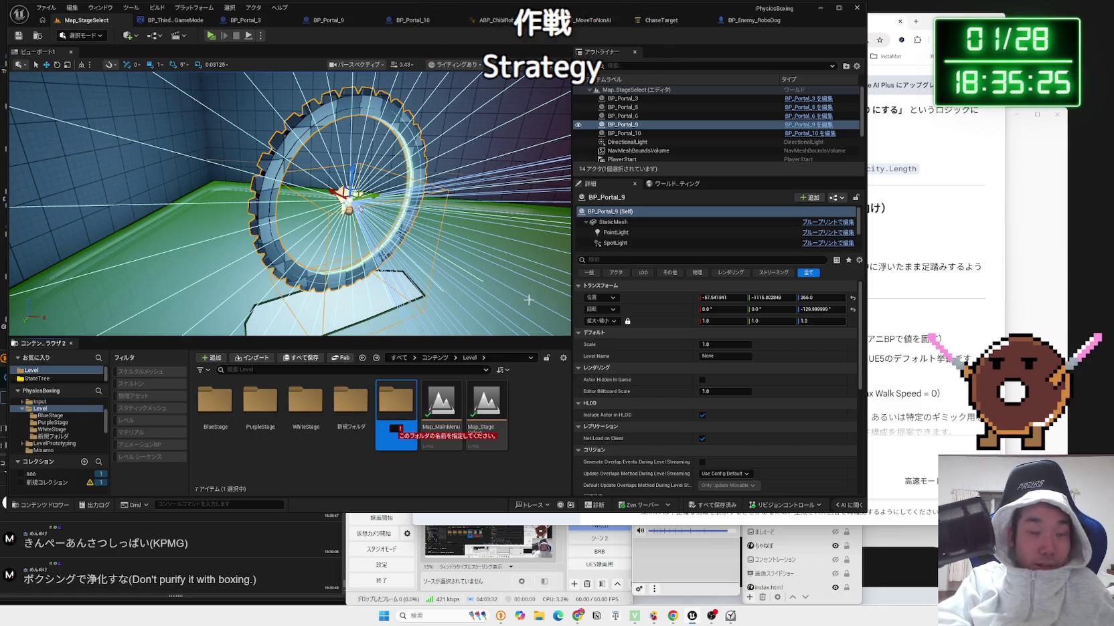
pyautogui.write('Sky')
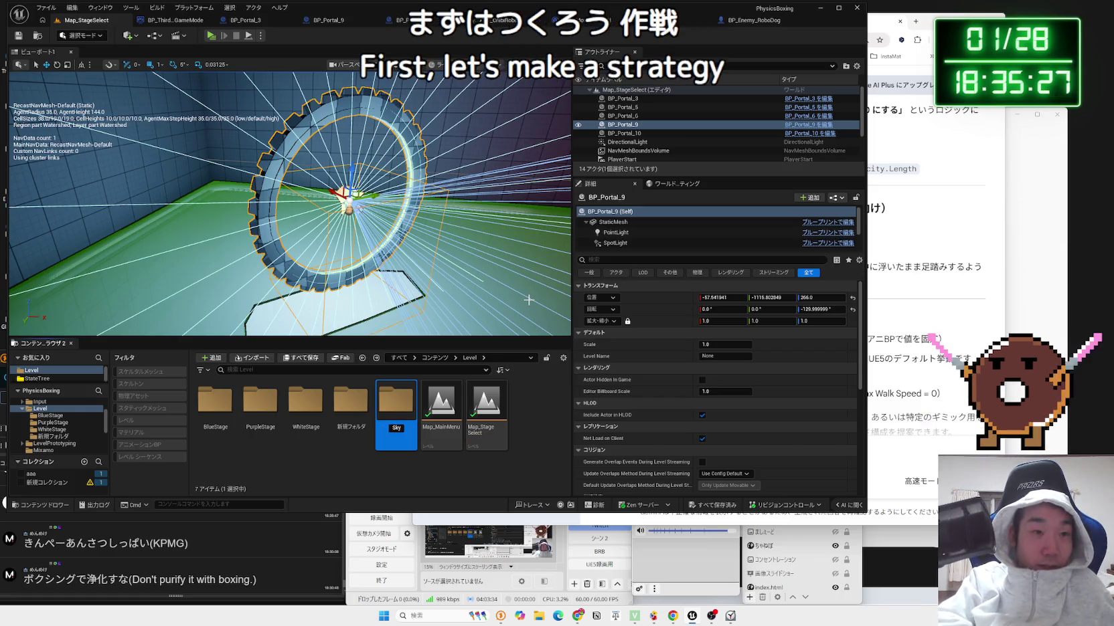
pyautogui.write('Stage')
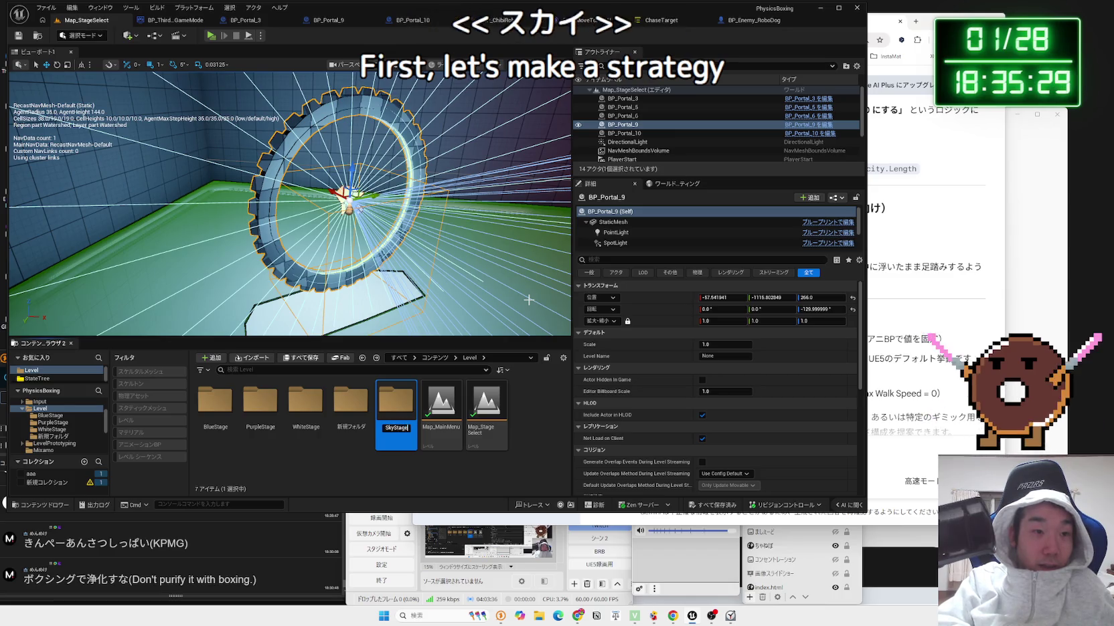
pyautogui.press('Return')
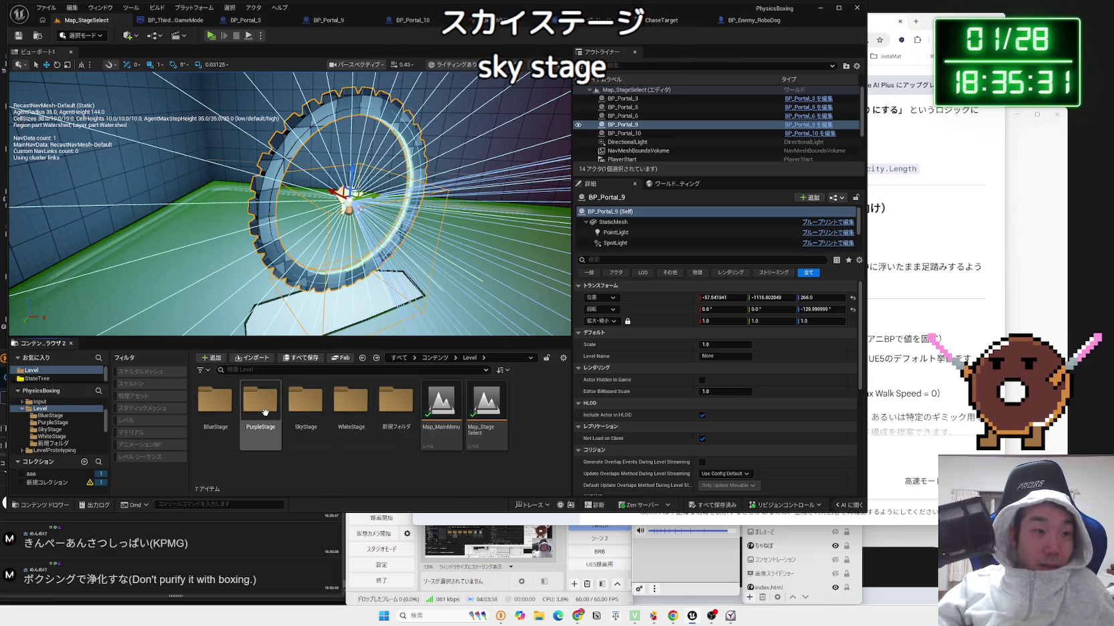
pyautogui.doubleClick(265, 411)
pyautogui.click(261, 418)
# Duplicate Map_PurPleStage2 as a new level named Map_Sky1.
pyautogui.rightClick(261, 418)
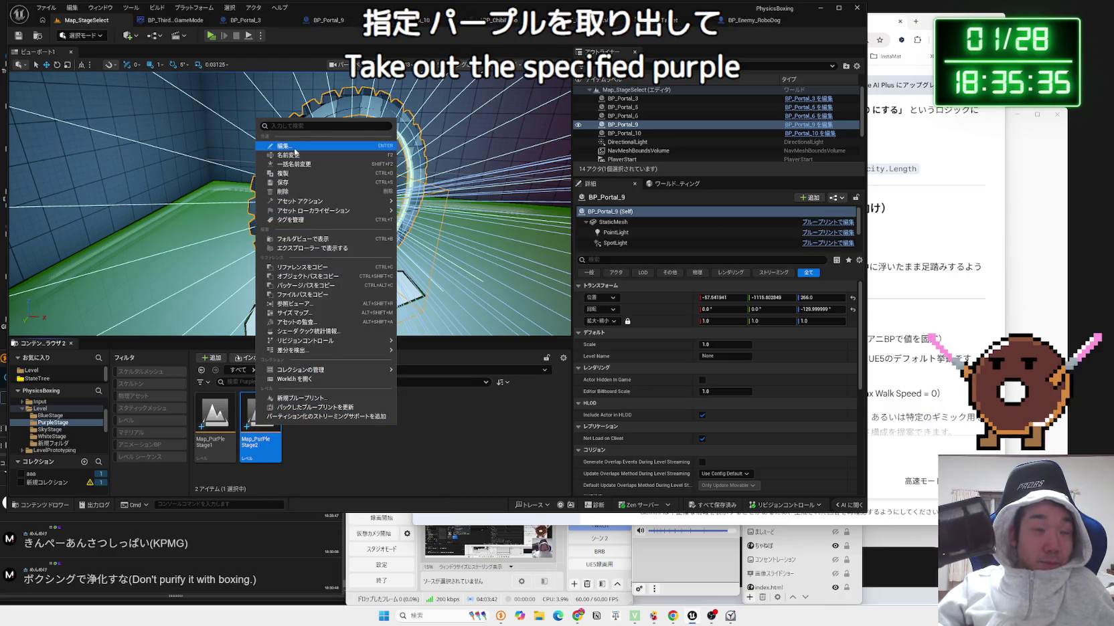
pyautogui.click(295, 178)
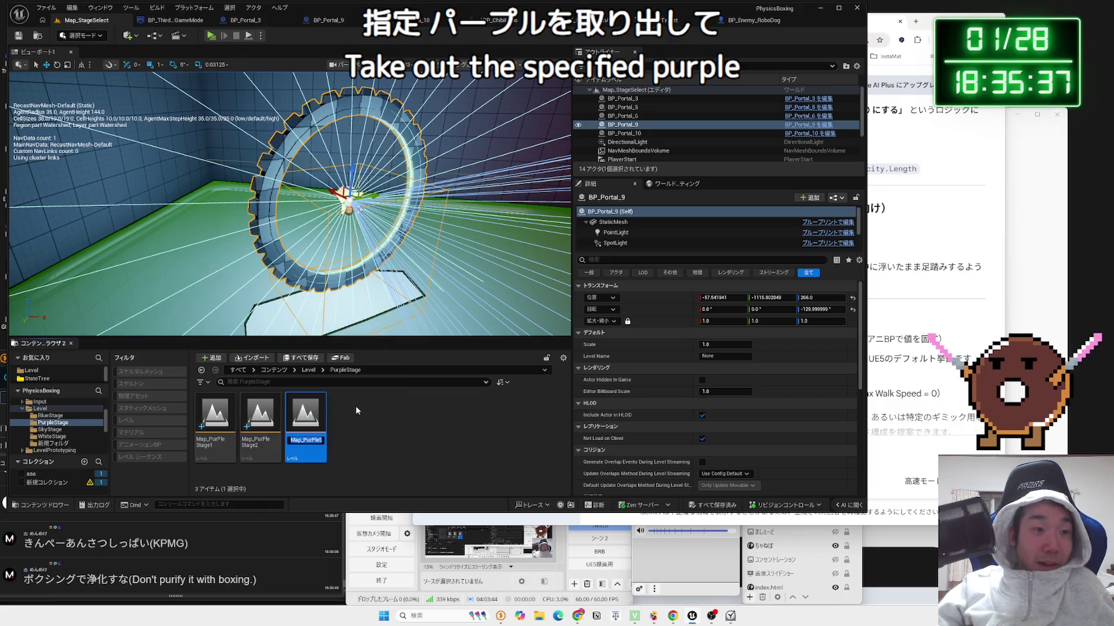
pyautogui.write('Map_')
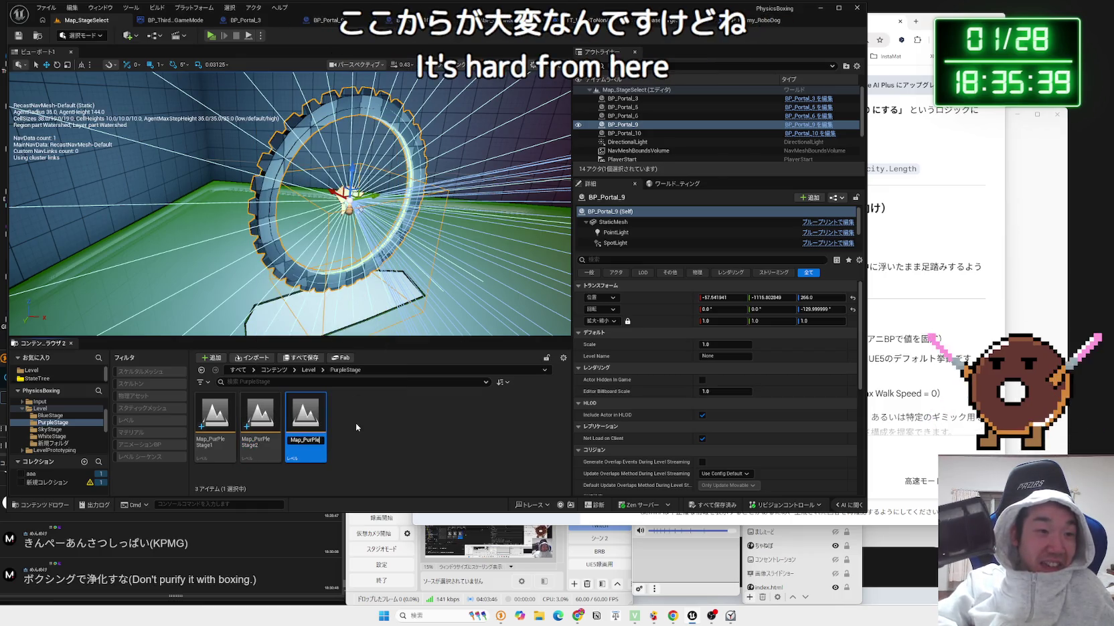
pyautogui.write('Sky1')
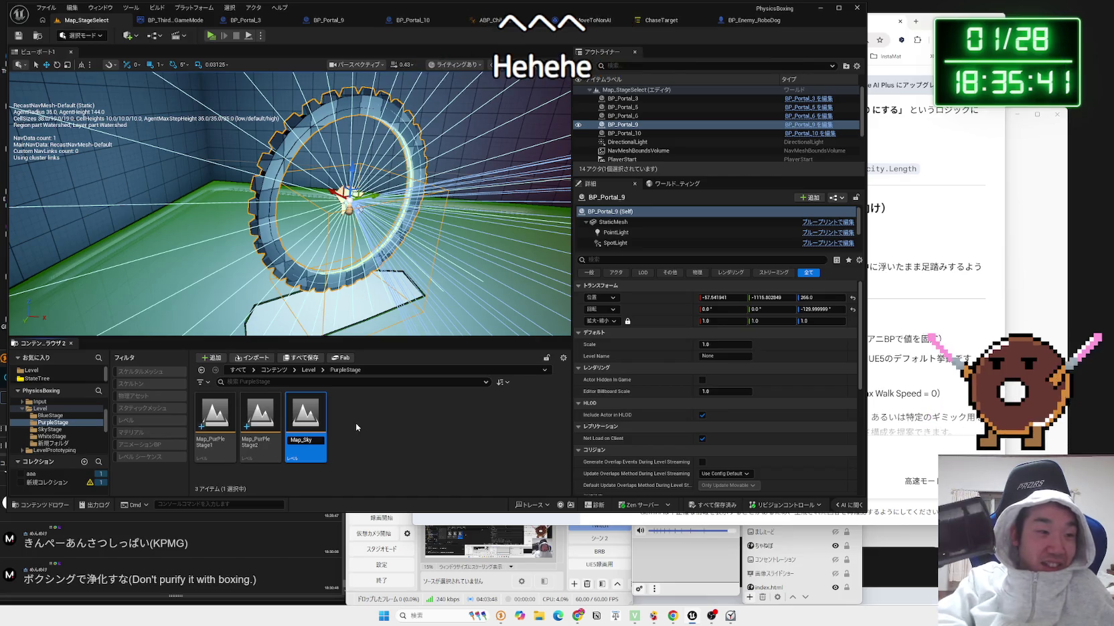
pyautogui.click(355, 423)
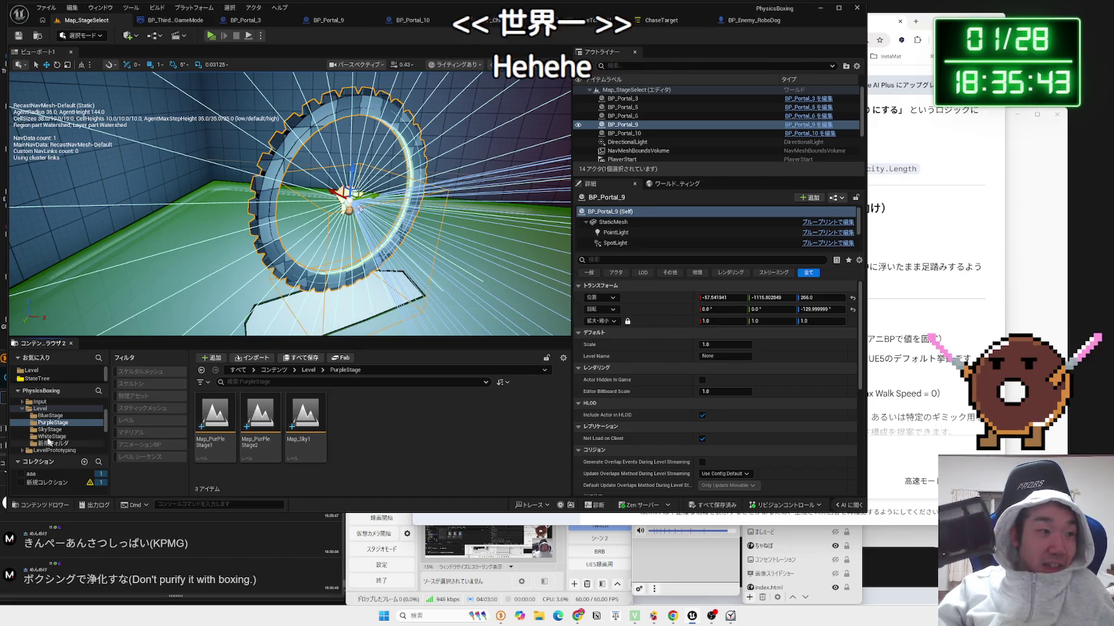
# Move Map_Sky1 from PurpleStage into the SkyStage folder and open it.
pyautogui.click(49, 430)
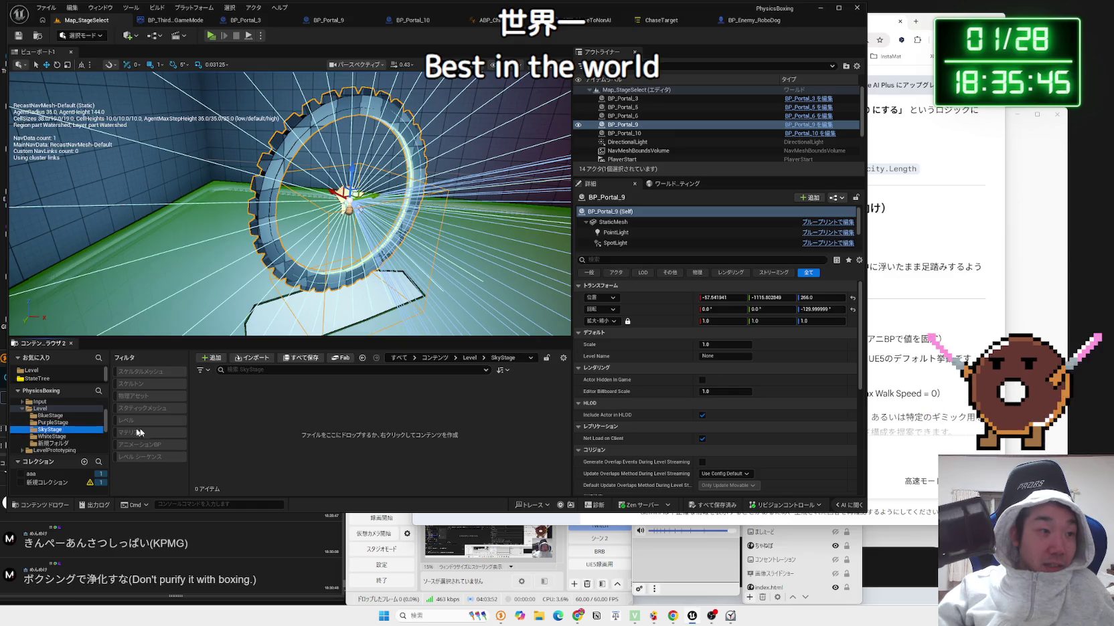
pyautogui.click(56, 423)
pyautogui.moveTo(305, 420); pyautogui.dragTo(53, 434)
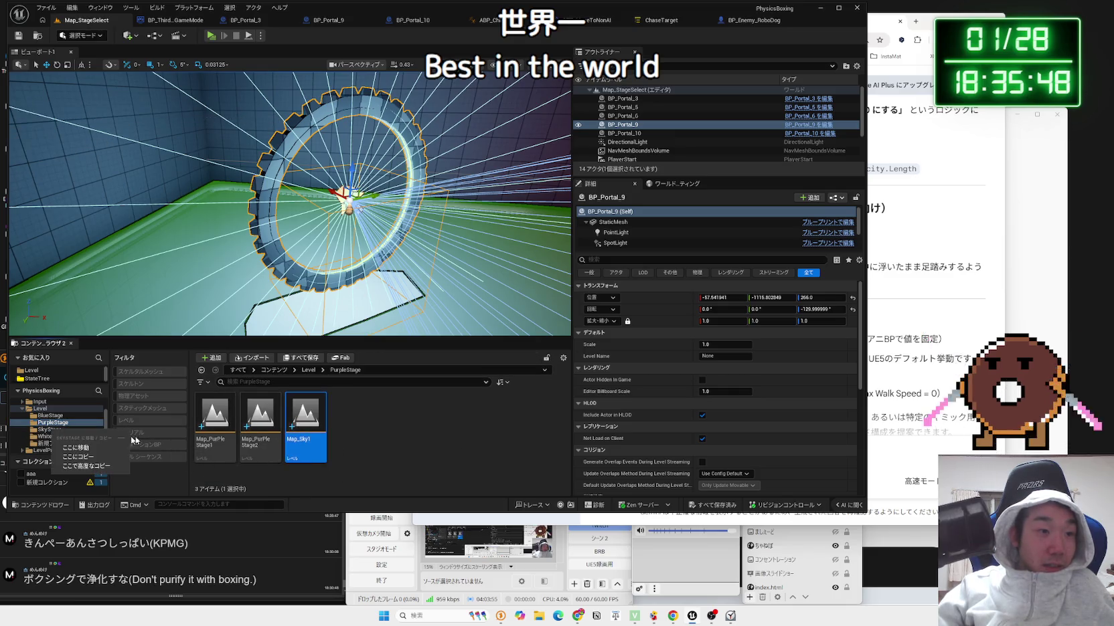
pyautogui.click(100, 451)
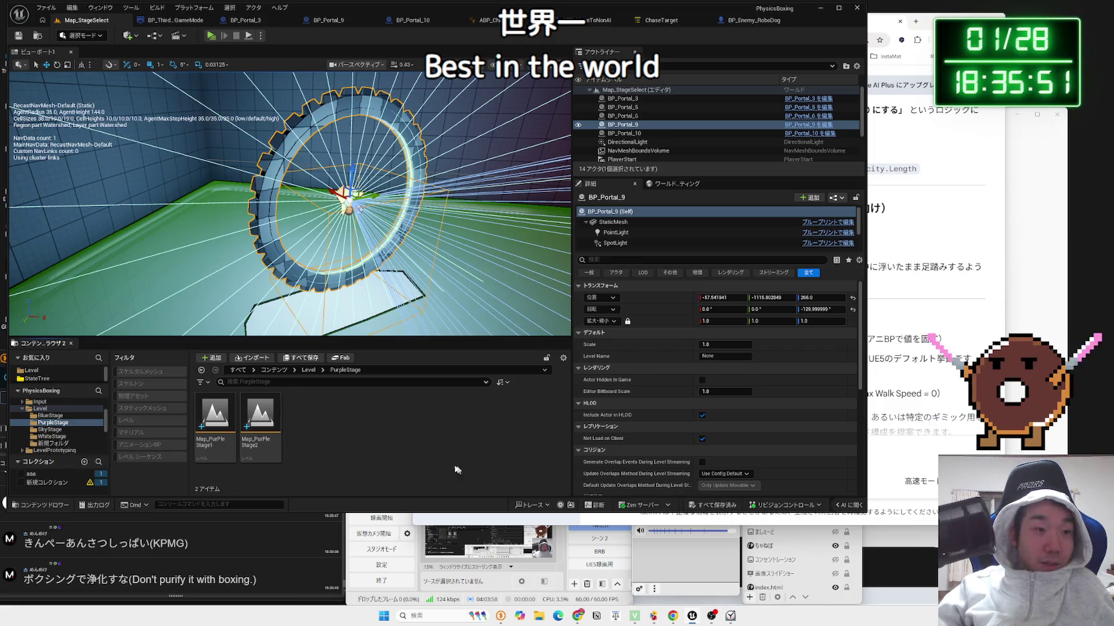
pyautogui.click(53, 429)
pyautogui.doubleClick(199, 427)
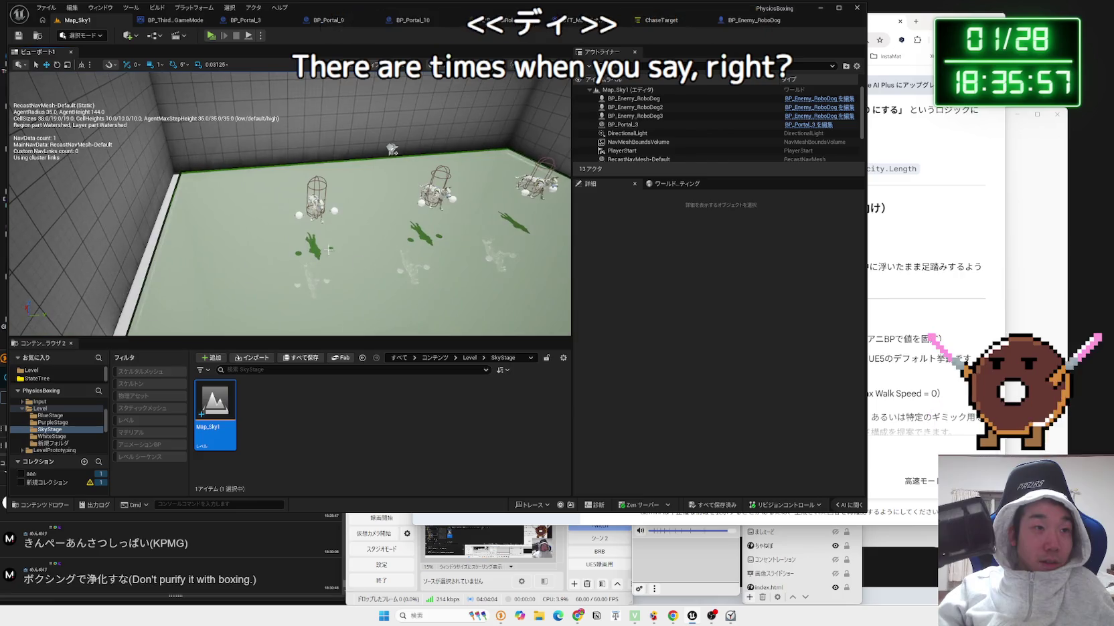
# Select and delete the three BP_Enemy_RoboDog actors, then save Map_Sky1.
pyautogui.click(316, 201)
pyautogui.keyDown('ctrl'); pyautogui.click(438, 193); pyautogui.keyUp('ctrl')
pyautogui.keyDown('ctrl'); pyautogui.click(537, 184); pyautogui.keyUp('ctrl')
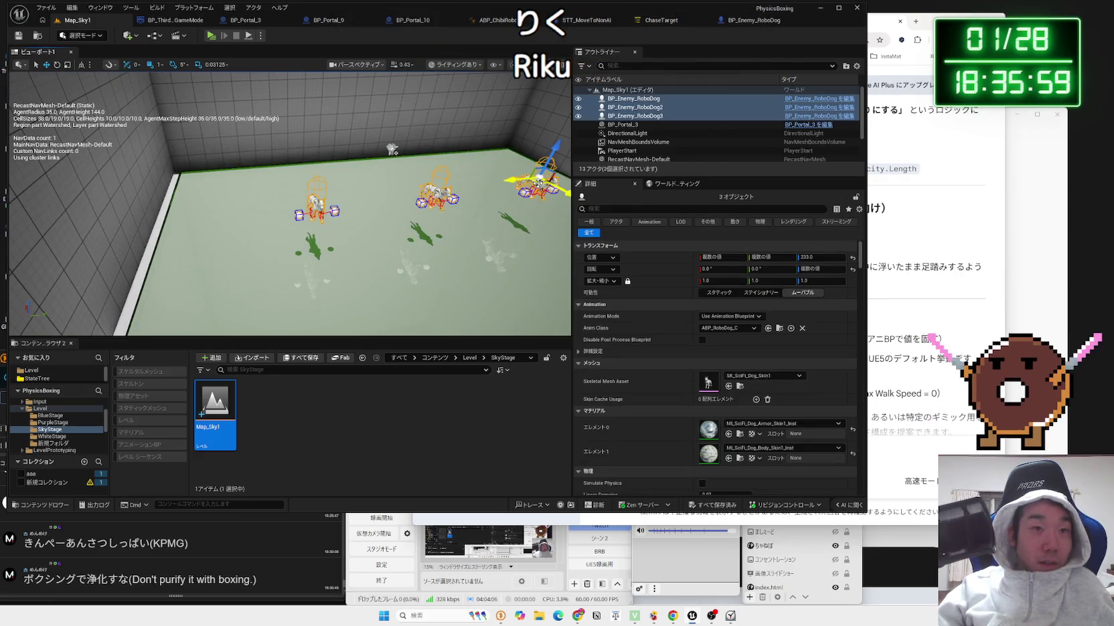
pyautogui.press('Delete')
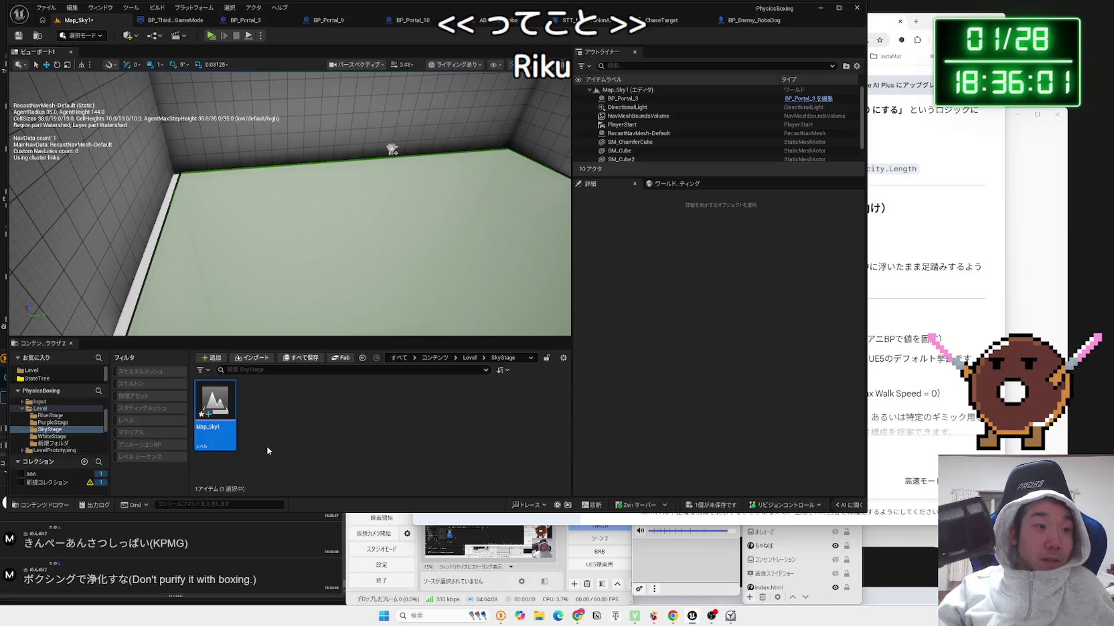
pyautogui.click(711, 504)
pyautogui.click(609, 407)
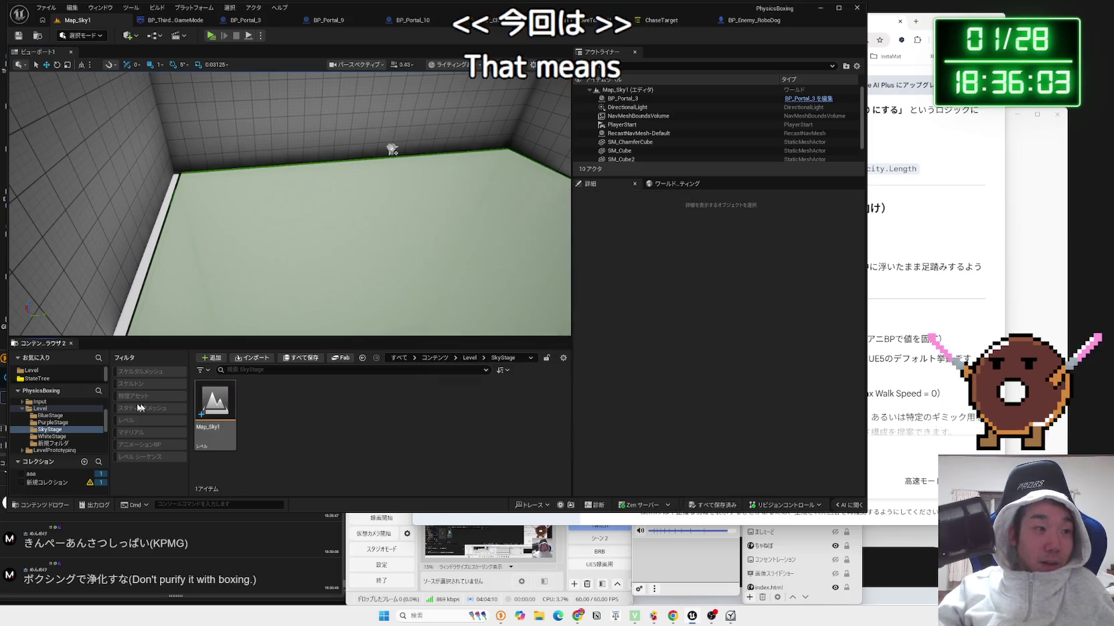
pyautogui.click(46, 415)
pyautogui.click(42, 408)
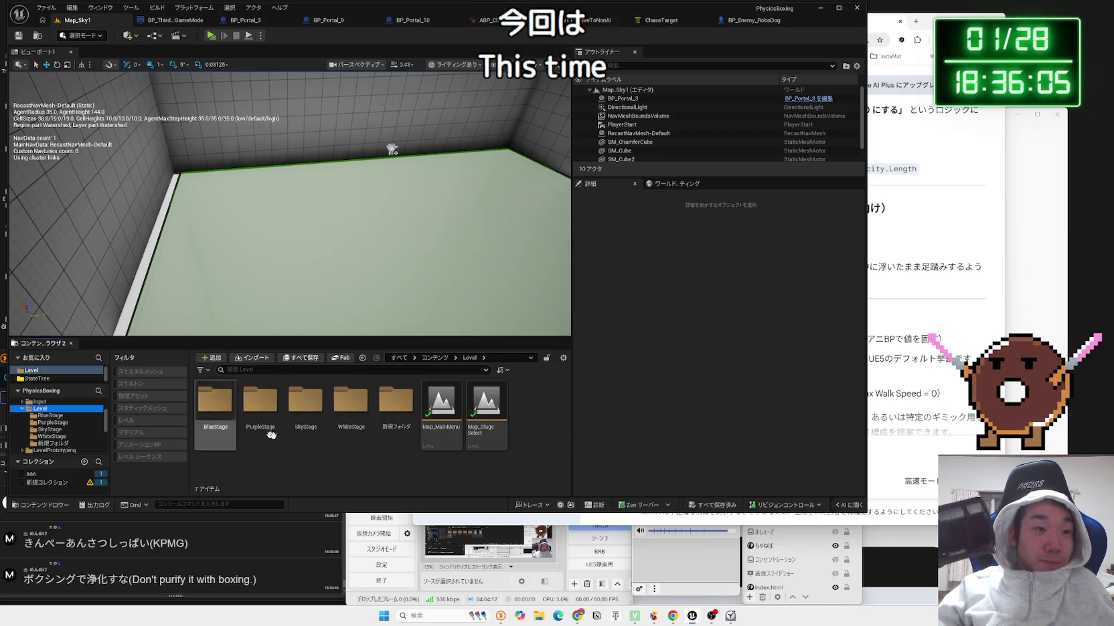
# Open Map_StageSelect and copy Map_Sky1's name from the SkyStage folder.
pyautogui.click(433, 441)
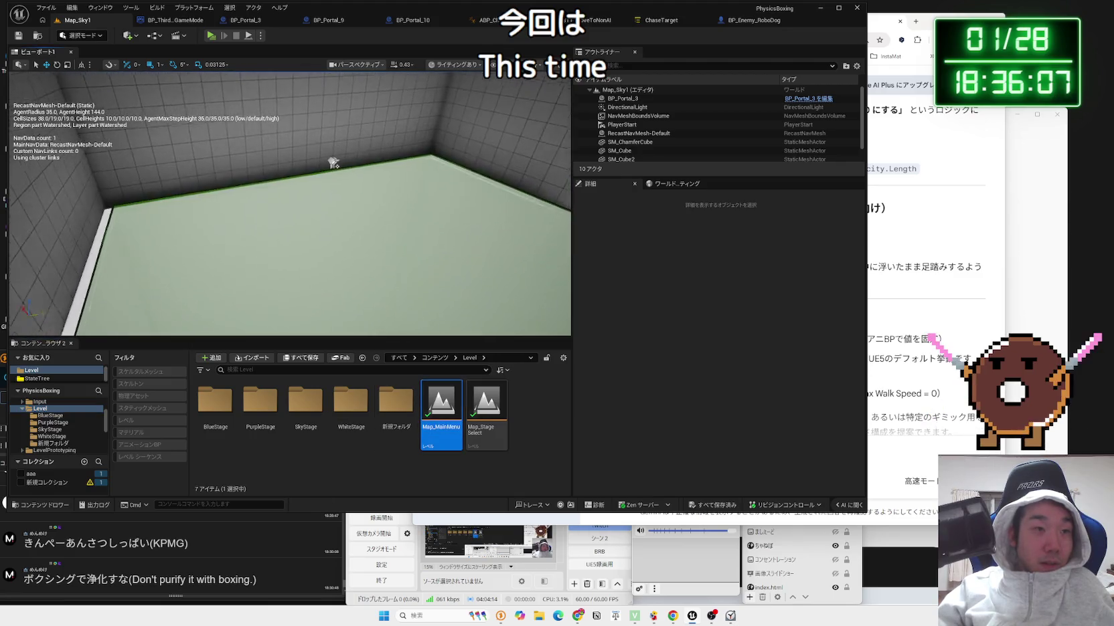
pyautogui.click(486, 411)
pyautogui.doubleClick(501, 418)
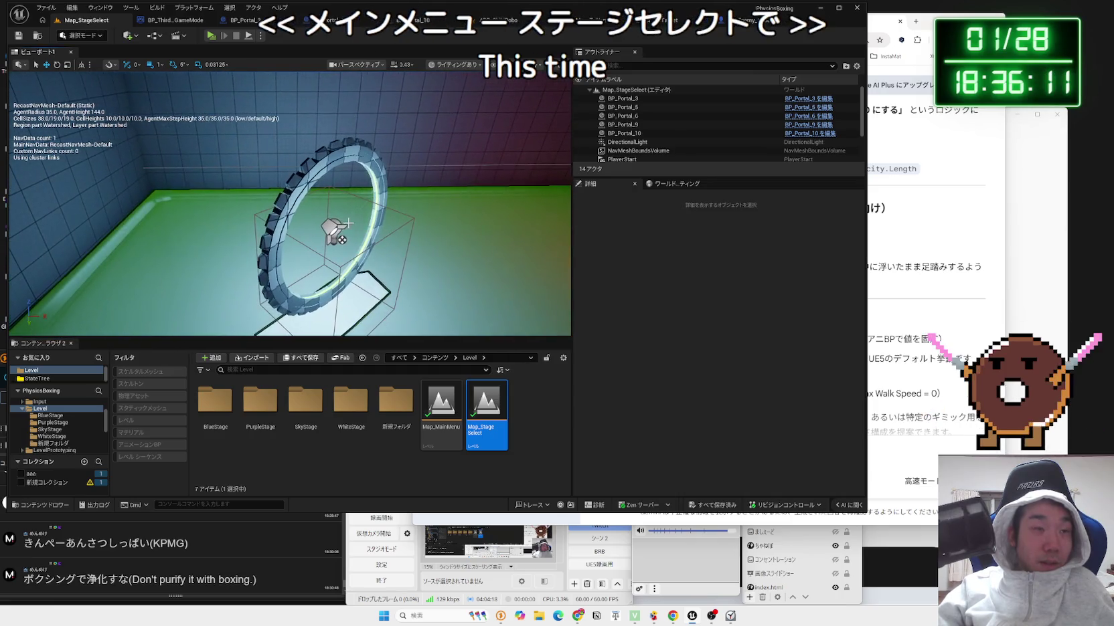
pyautogui.doubleClick(299, 407)
pyautogui.press('F2')
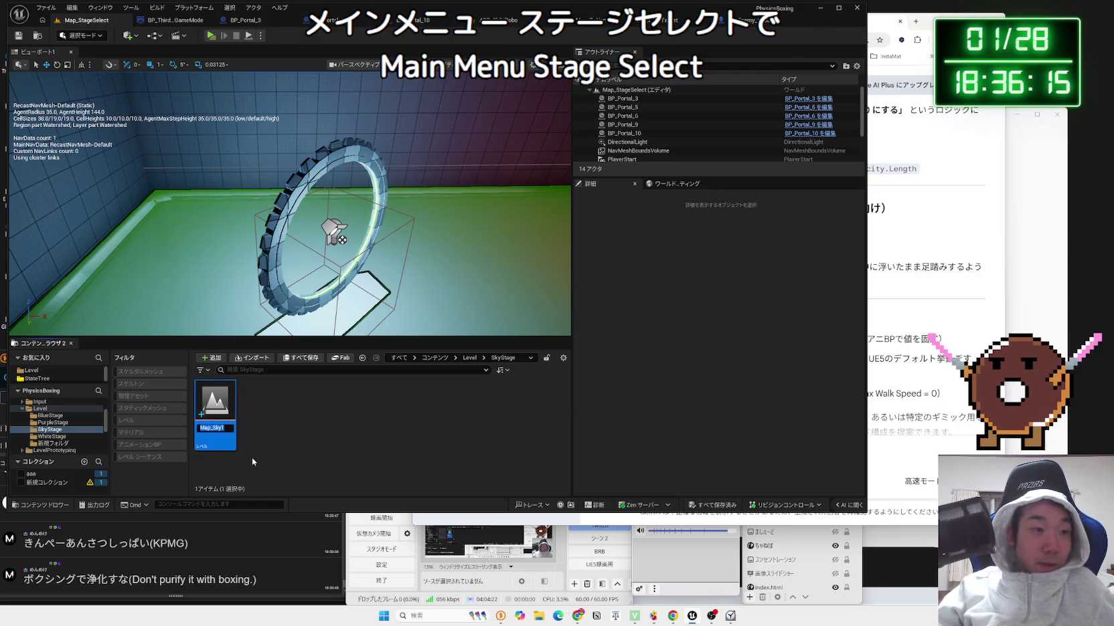
# Set BP_Portal_9's Level Name to Map_Sky1.
pyautogui.click(469, 358)
pyautogui.click(486, 420)
pyautogui.click(332, 231)
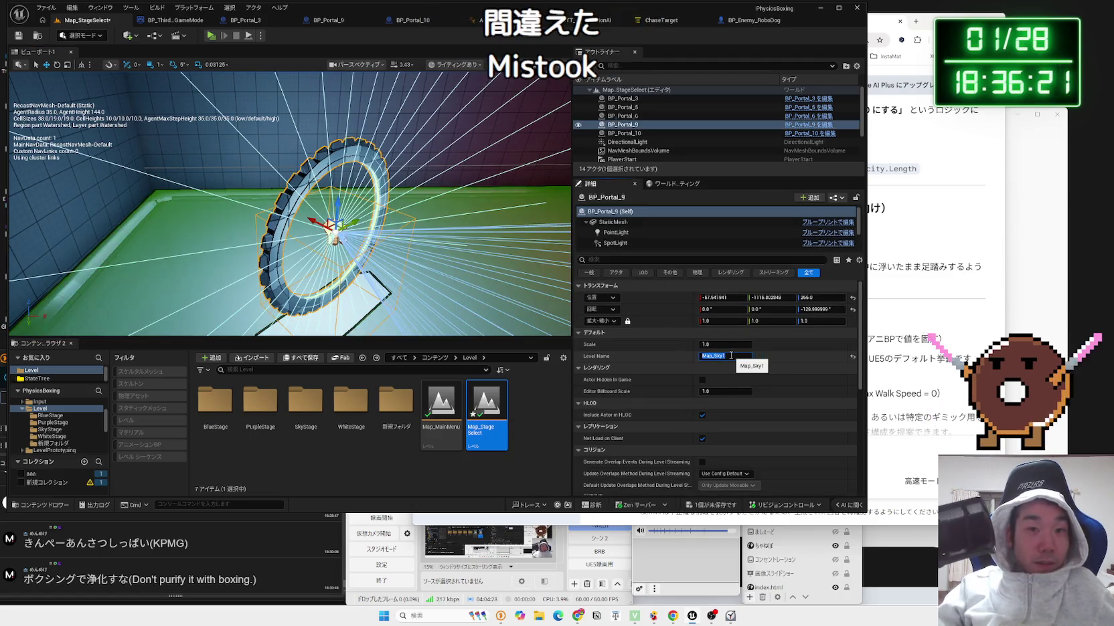
pyautogui.click(322, 197)
# Save Map_StageSelect, reopen Map_Sky1 and select its BP_Portal_3 portal.
pyautogui.doubleClick(305, 402)
pyautogui.doubleClick(225, 402)
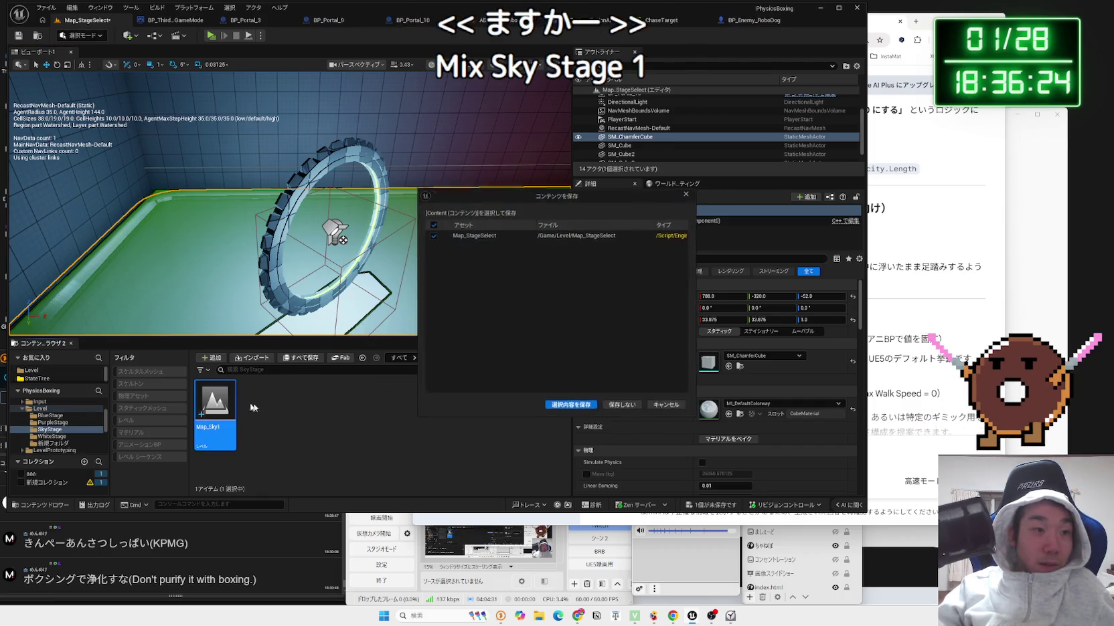
pyautogui.click(570, 405)
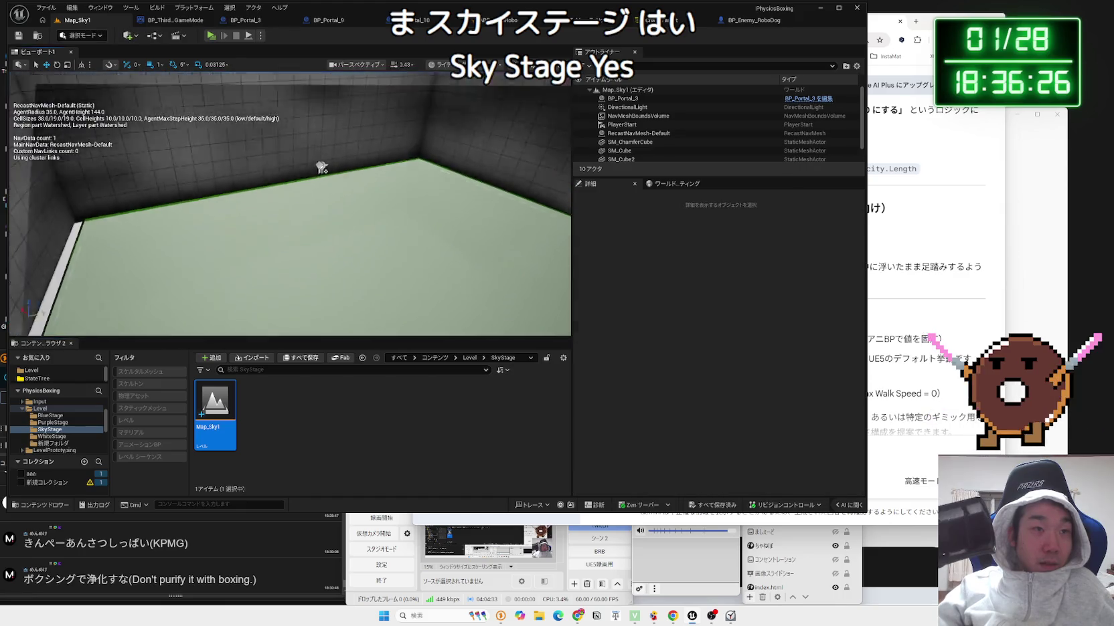
pyautogui.moveTo(338, 252); pyautogui.dragTo(338, 252)
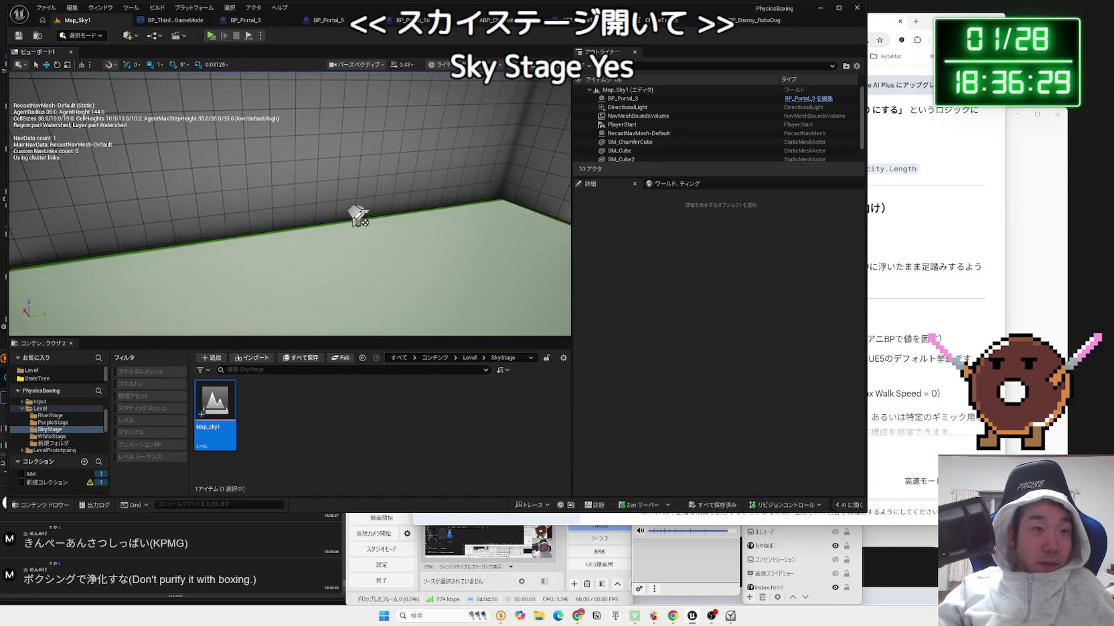
pyautogui.click(358, 216)
pyautogui.moveTo(417, 256); pyautogui.dragTo(416, 256)
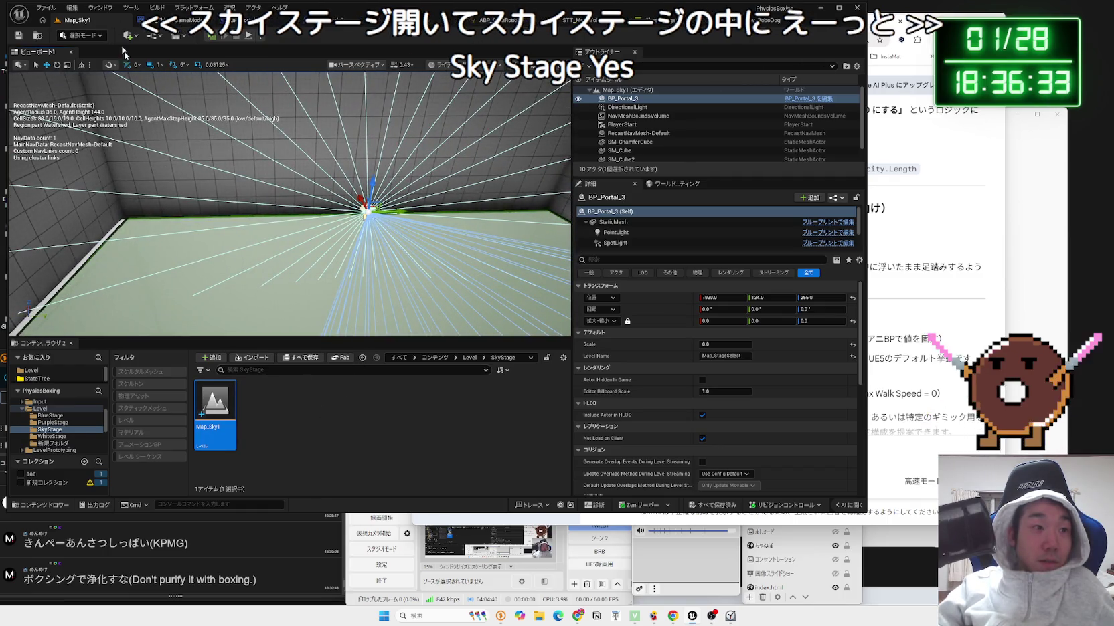
pyautogui.click(58, 416)
pyautogui.scroll(1, 40, 412)
pyautogui.click(47, 417)
pyautogui.doubleClick(216, 410)
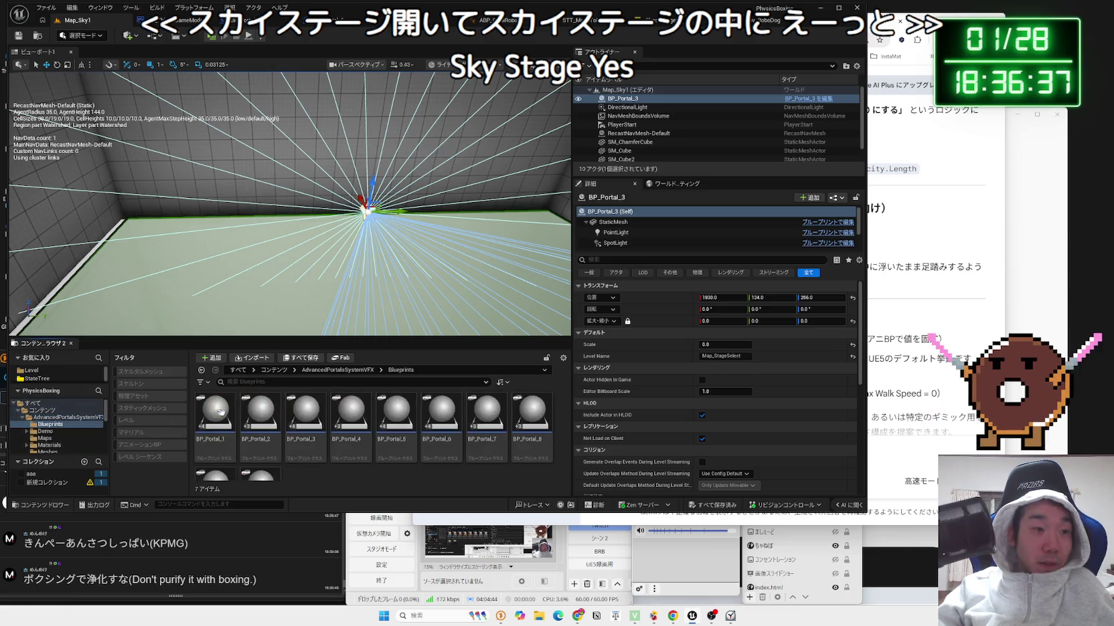
pyautogui.click(214, 424)
pyautogui.moveTo(214, 424)
pyautogui.mouseDown()
pyautogui.moveTo(314, 321)
pyautogui.moveTo(294, 281)
pyautogui.moveTo(368, 212)
pyautogui.mouseUp()
pyautogui.moveTo(292, 185)
pyautogui.mouseDown()
pyautogui.moveTo(291, 156)
pyautogui.moveTo(226, 142)
pyautogui.moveTo(304, 252)
pyautogui.moveTo(296, 240)
pyautogui.moveTo(307, 232)
pyautogui.mouseUp()
pyautogui.moveTo(382, 208)
pyautogui.mouseDown()
pyautogui.moveTo(374, 247)
pyautogui.moveTo(315, 258)
pyautogui.moveTo(400, 305)
pyautogui.moveTo(242, 124)
pyautogui.mouseUp()
pyautogui.moveTo(288, 201); pyautogui.dragTo(288, 169)
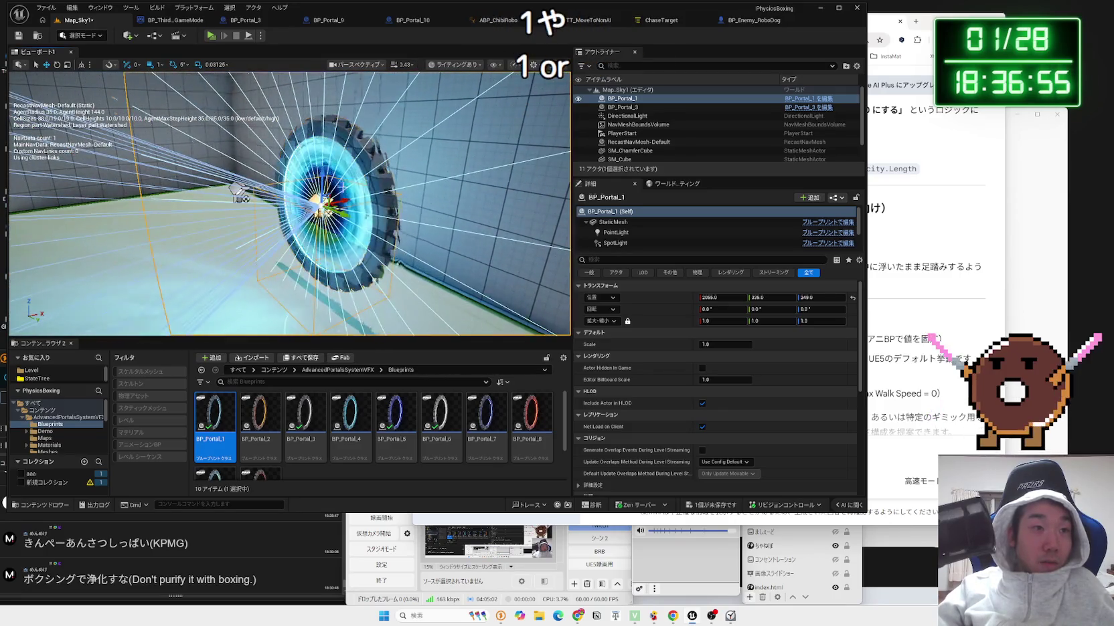
pyautogui.press('Delete')
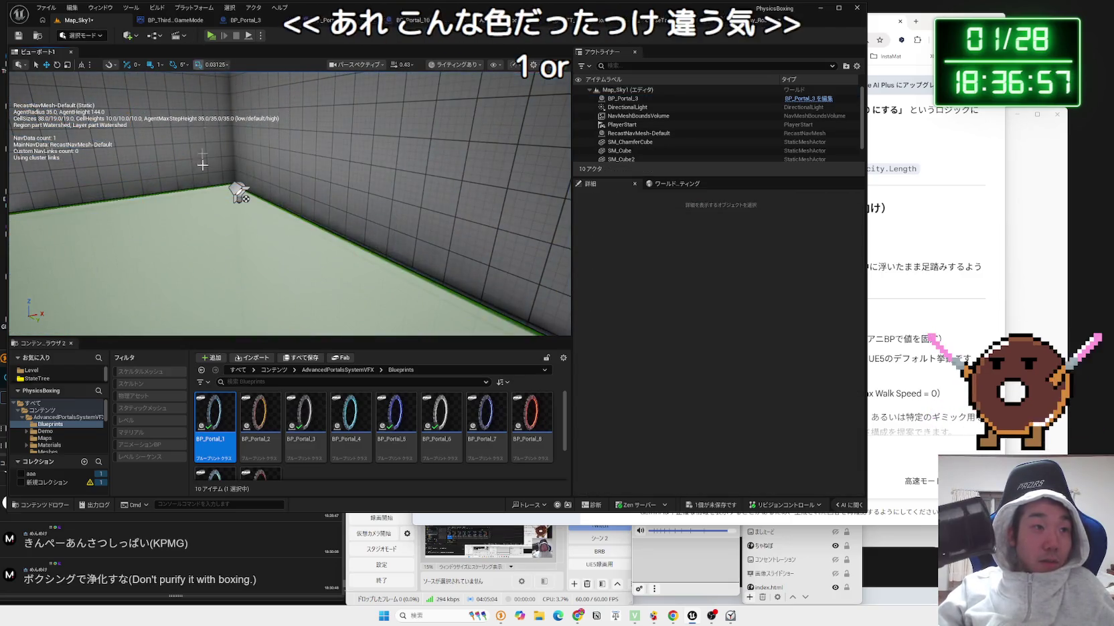
pyautogui.hotkey('ctrl', 's')
pyautogui.press('Return')
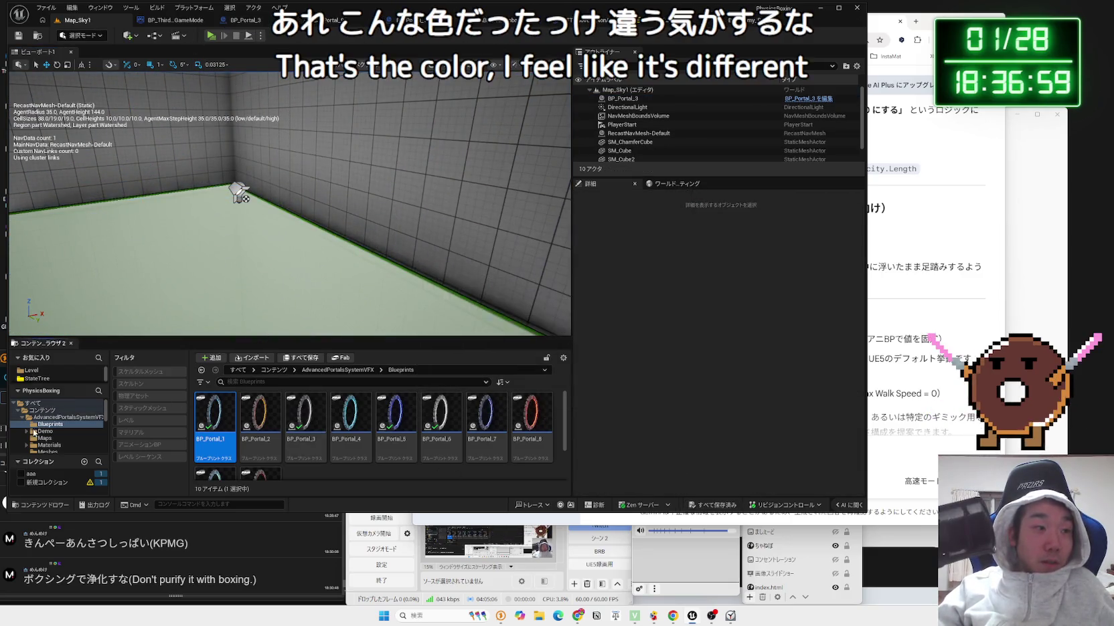
pyautogui.click(31, 370)
pyautogui.click(38, 378)
pyautogui.click(31, 370)
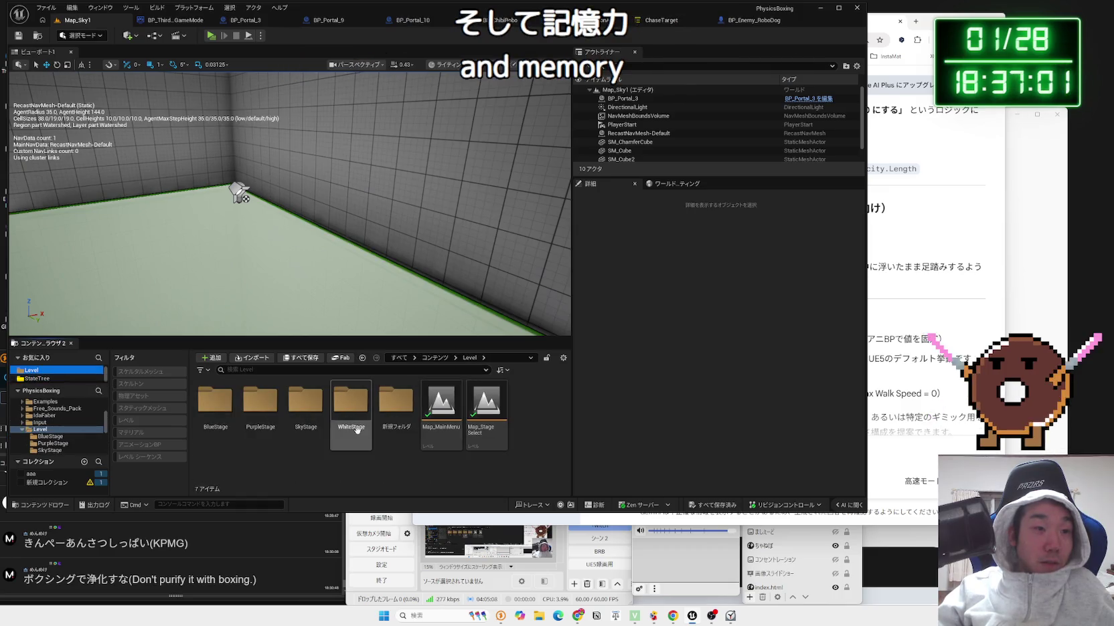
pyautogui.doubleClick(486, 402)
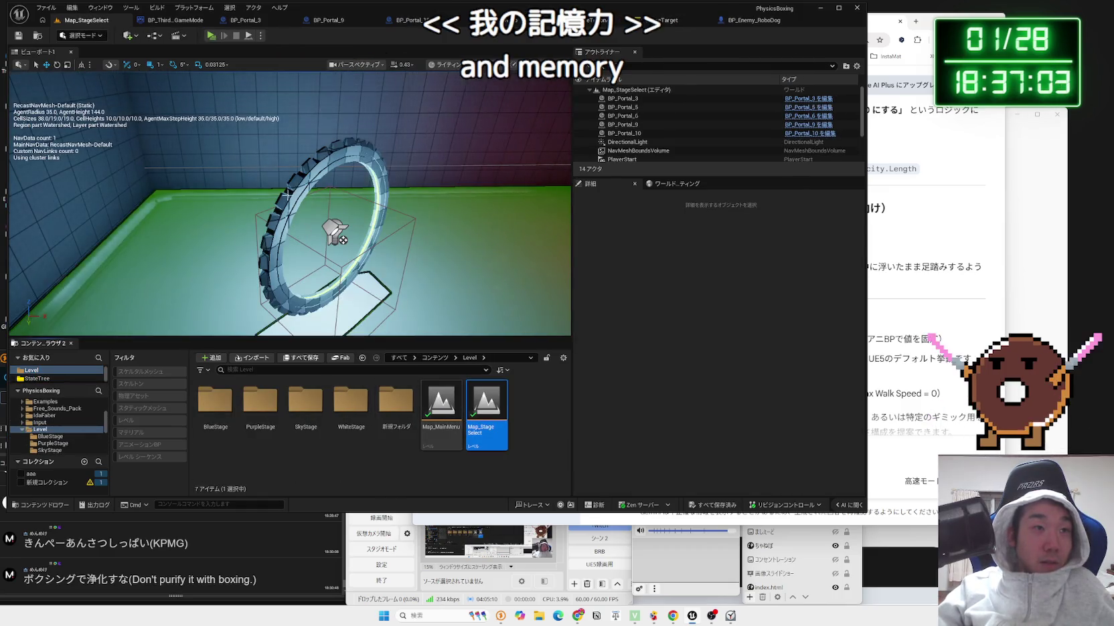
pyautogui.click(306, 186)
pyautogui.doubleClick(654, 126)
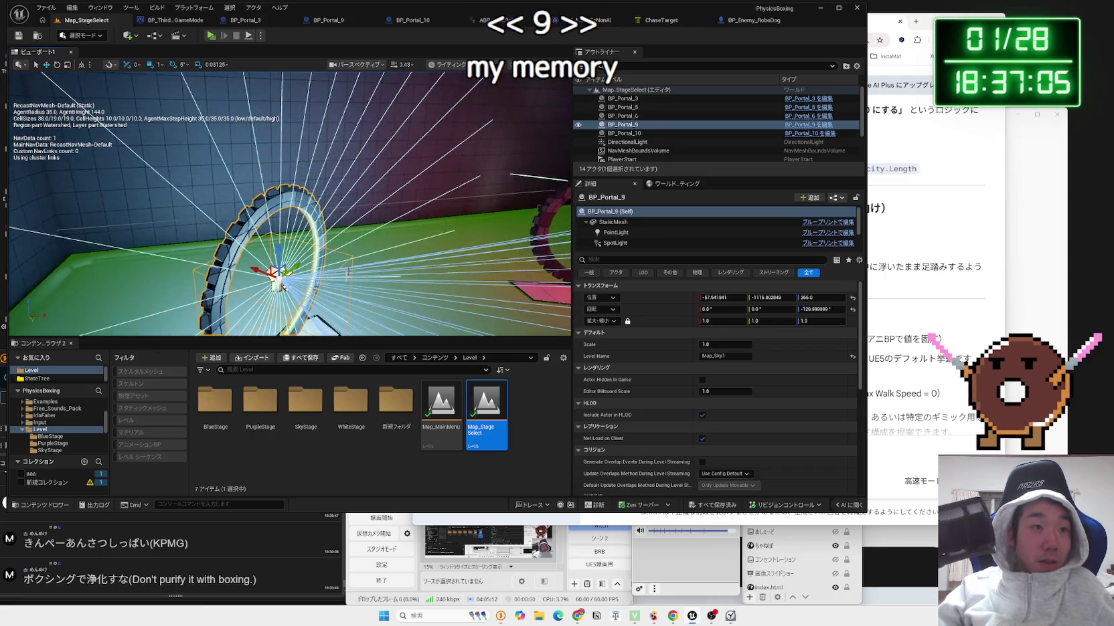
pyautogui.doubleClick(297, 402)
pyautogui.doubleClick(215, 402)
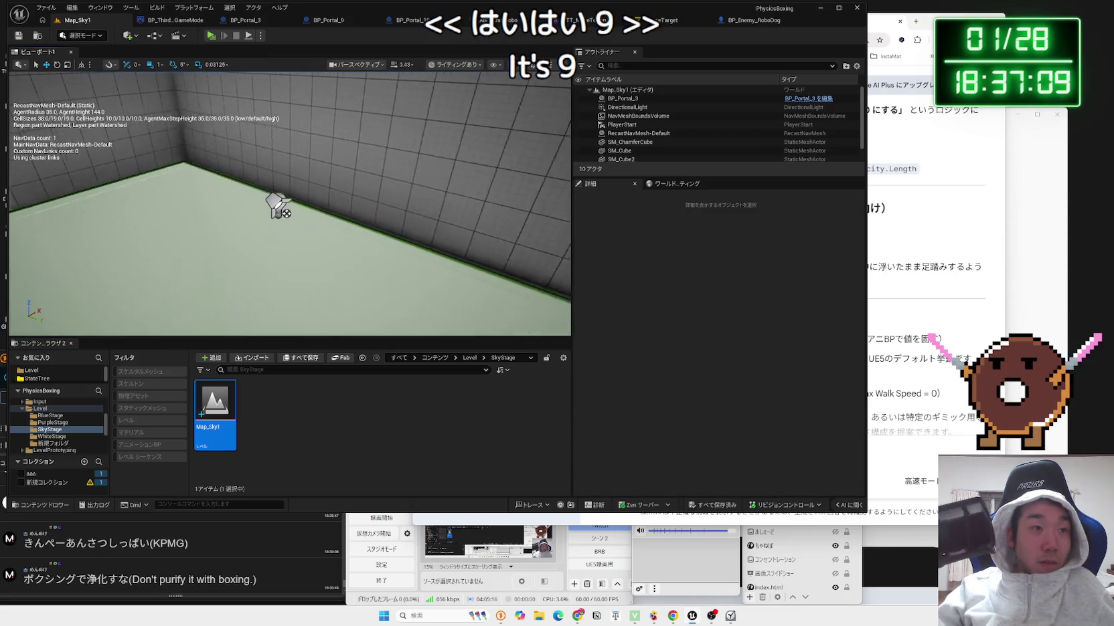
pyautogui.click(333, 238)
pyautogui.rightClick(334, 235)
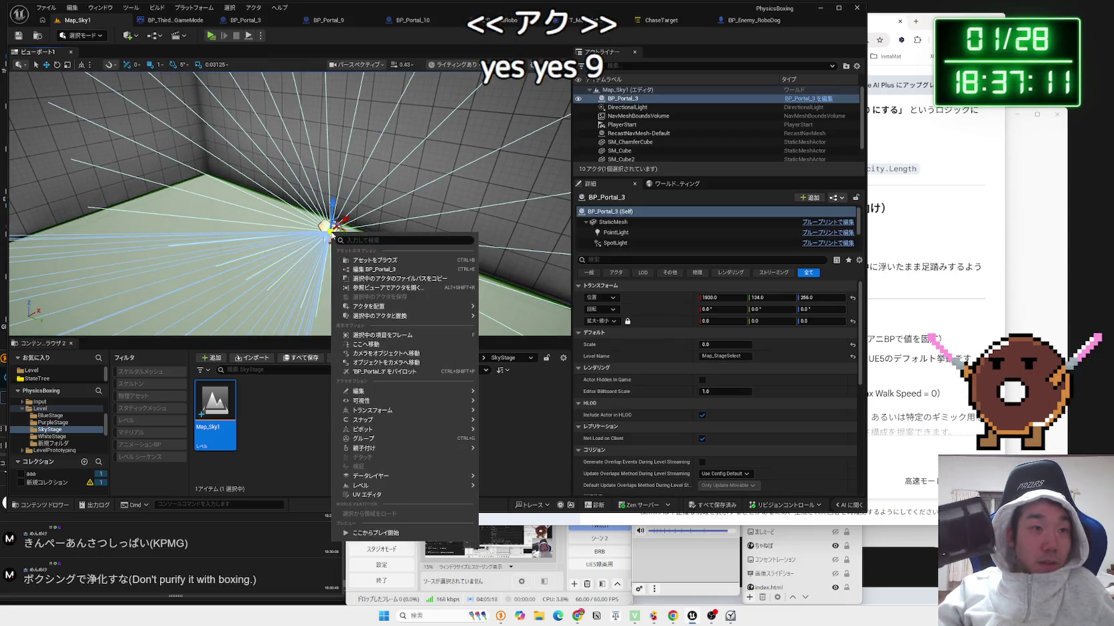
# Search replace-actor options for 'portal', then dismiss them.
pyautogui.moveTo(394, 309)
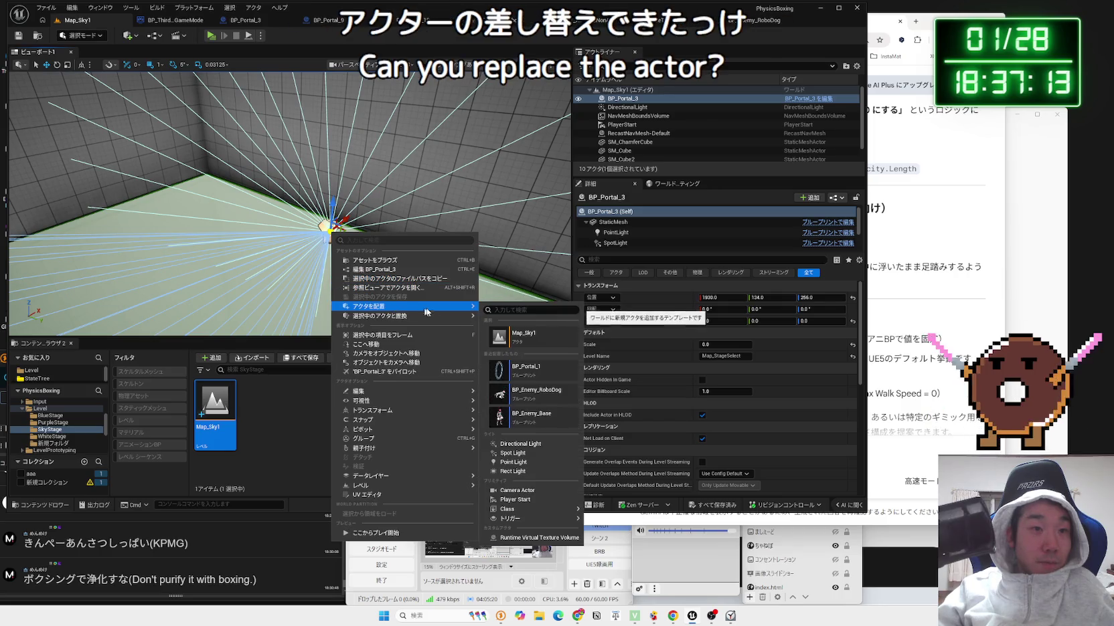
pyautogui.moveTo(433, 316)
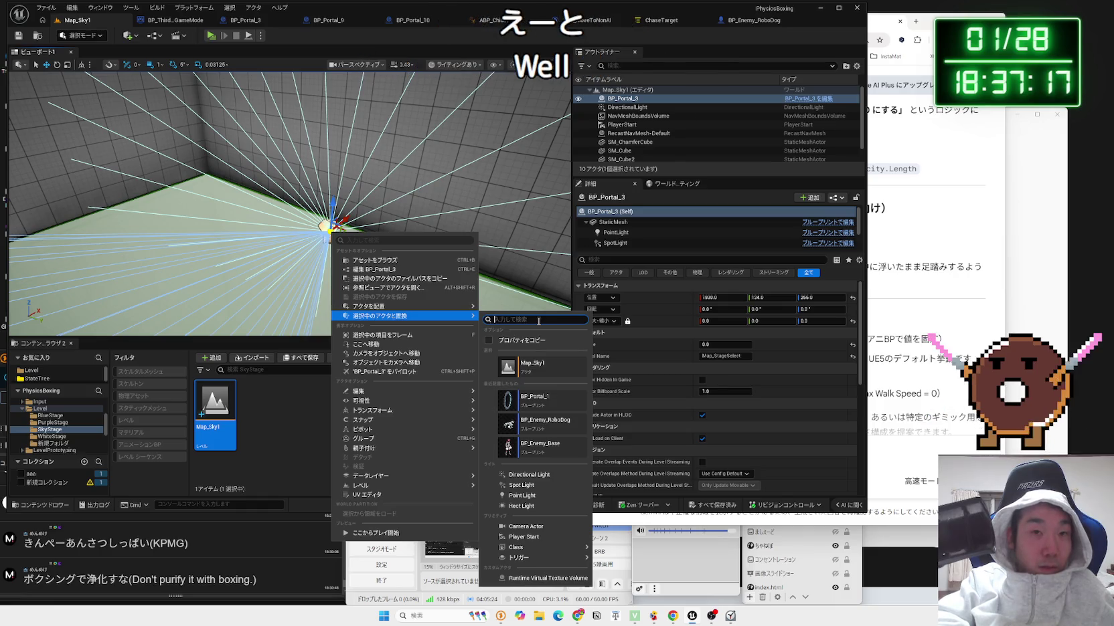
pyautogui.write('portal')
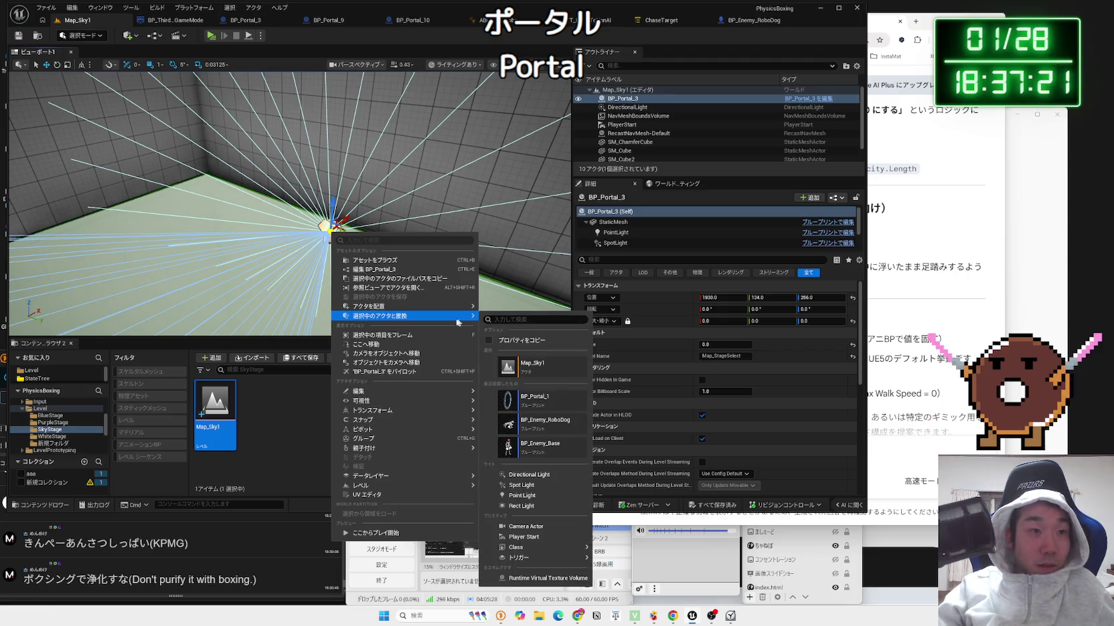
pyautogui.click(305, 321)
pyautogui.press('f')
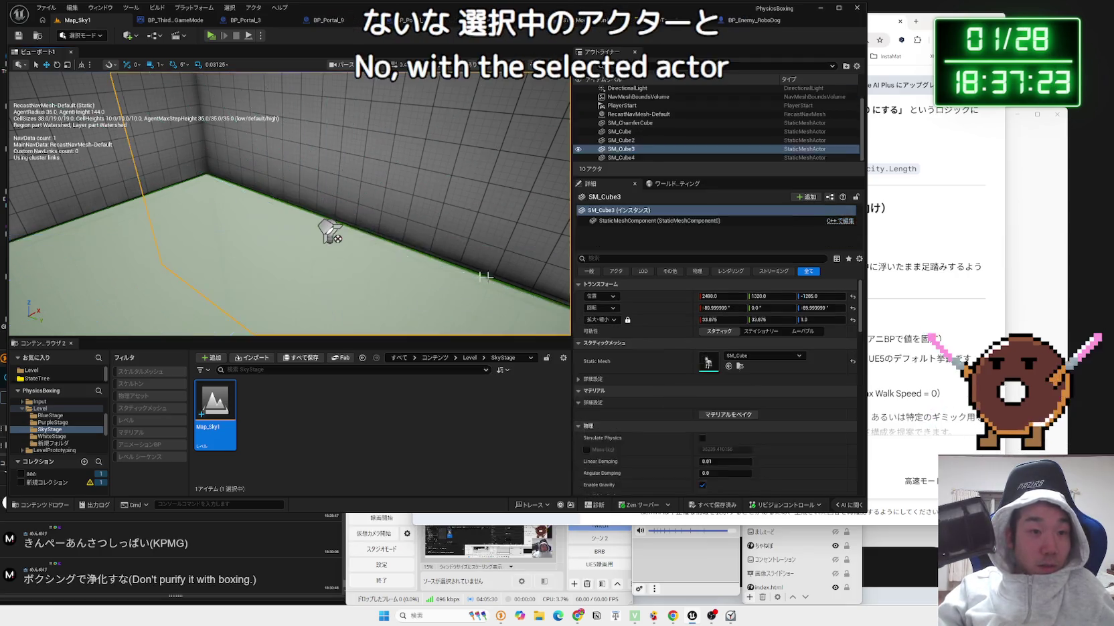
# Navigate from the Level folder to AdvancedPortalsSystemVFX and open its Blueprints folder.
pyautogui.click(40, 408)
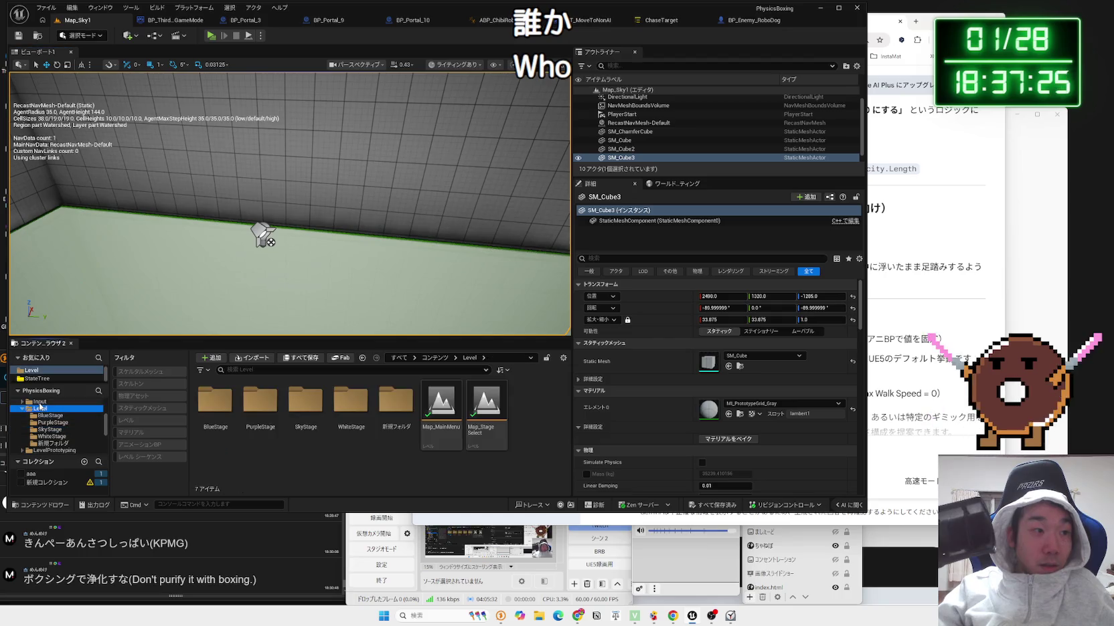
pyautogui.scroll(5, 40, 405)
pyautogui.click(71, 418)
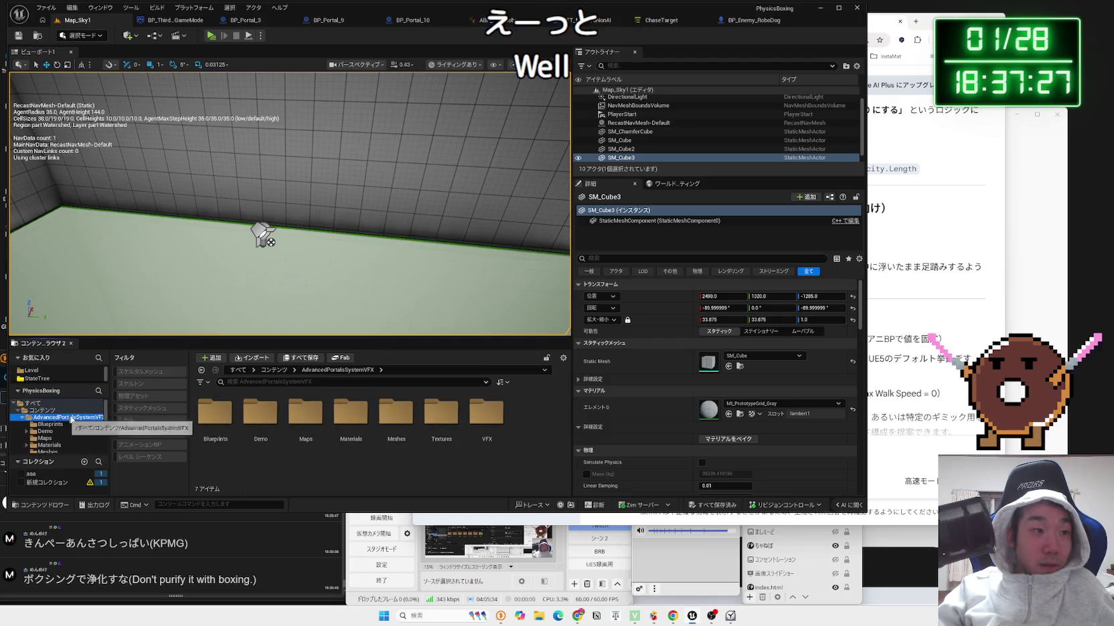
pyautogui.doubleClick(235, 406)
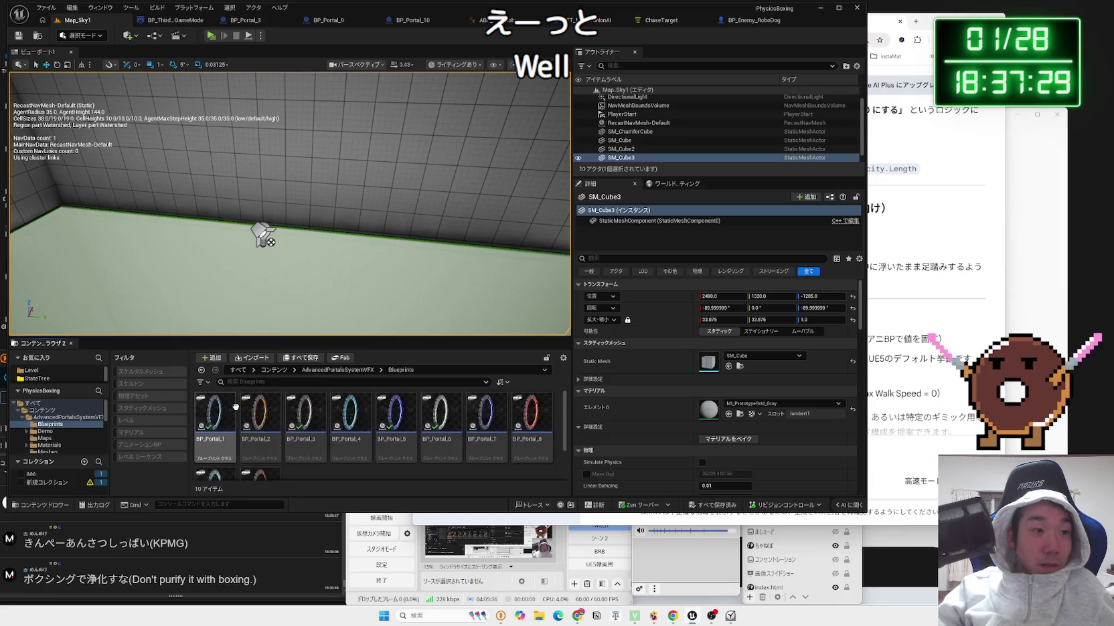
# Drag BP_Portal_9 into Map_Sky1, hide the navmesh overlay, and lower the portal toward the floor.
pyautogui.scroll(-2, 307, 450)
pyautogui.moveTo(214, 453)
pyautogui.mouseDown()
pyautogui.moveTo(285, 253)
pyautogui.moveTo(340, 256)
pyautogui.moveTo(367, 234)
pyautogui.moveTo(367, 218)
pyautogui.mouseUp()
pyautogui.press('p')
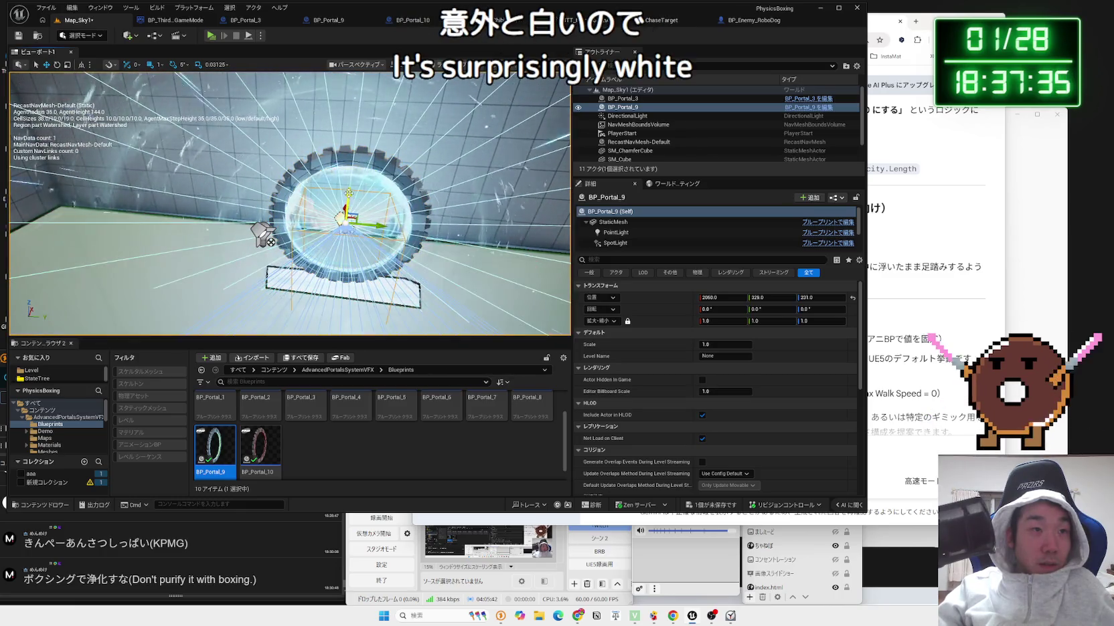
pyautogui.scroll(5, 380, 217)
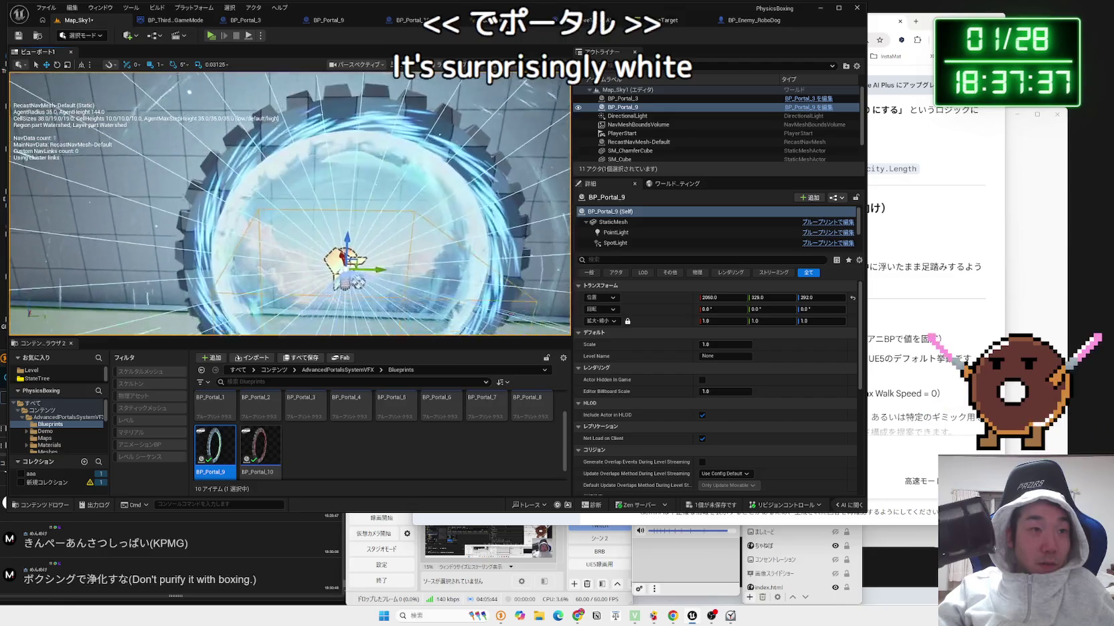
pyautogui.scroll(5, 379, 216)
pyautogui.scroll(3, 378, 200)
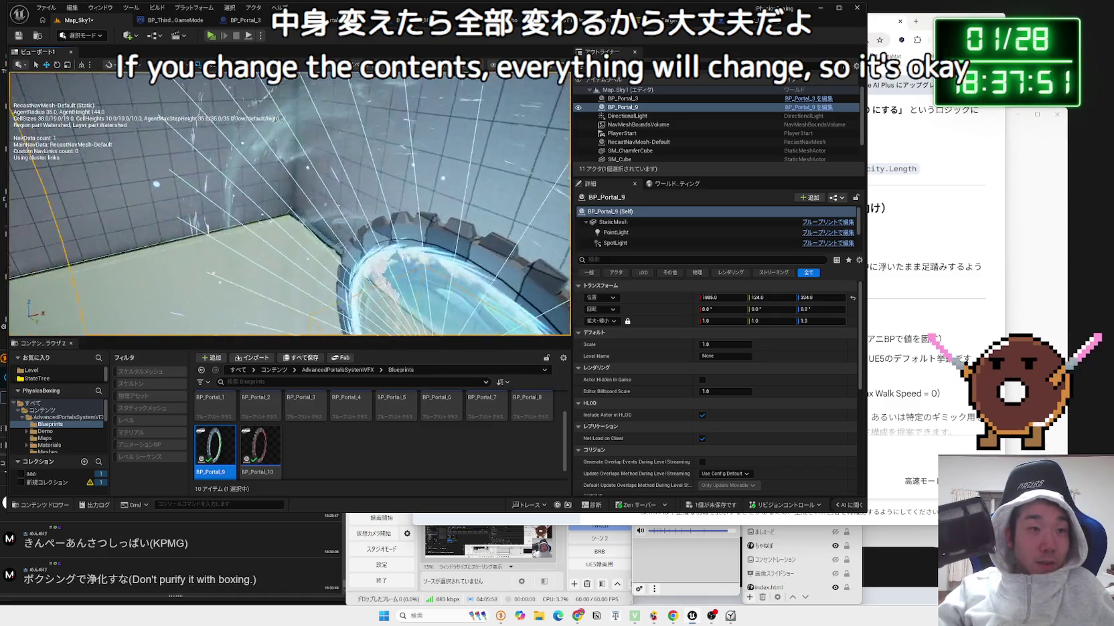
pyautogui.press('f')
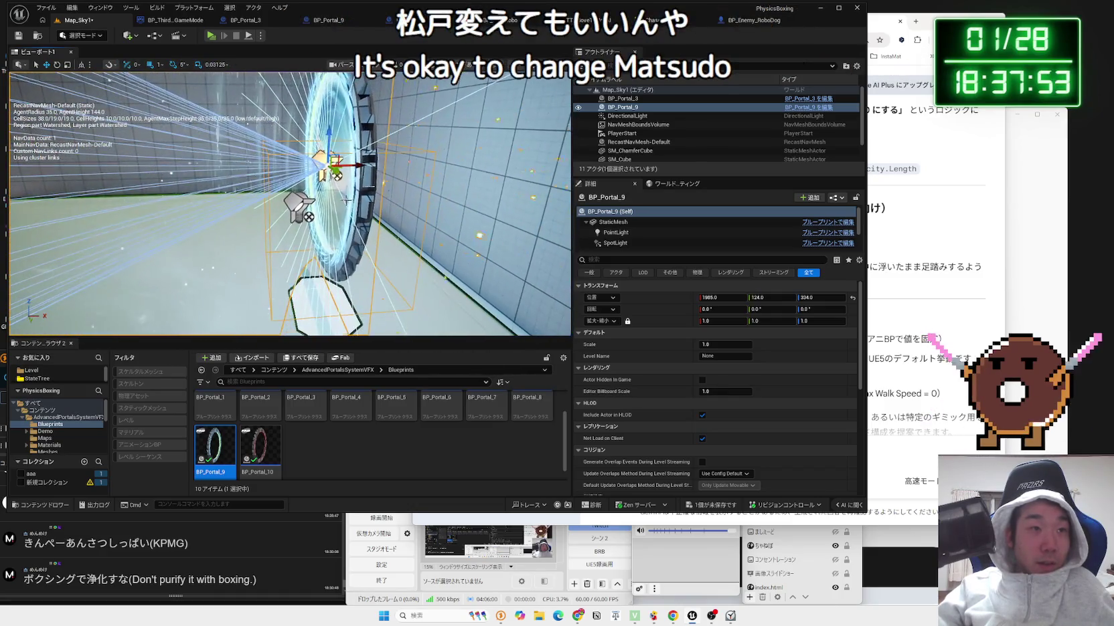
pyautogui.moveTo(329, 156); pyautogui.dragTo(331, 176)
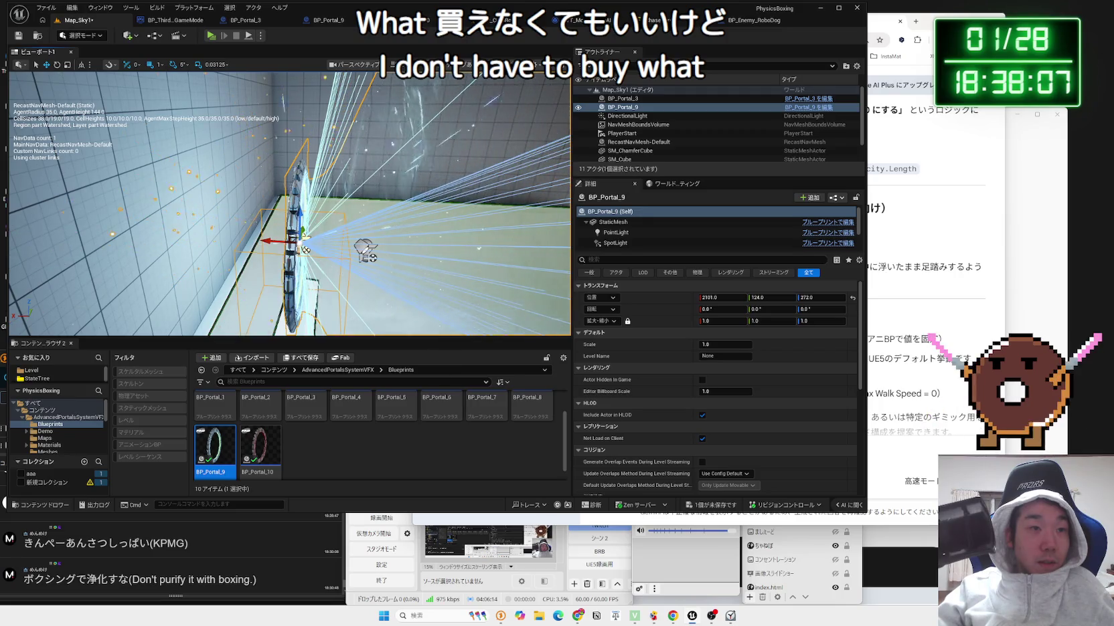
# Delete the extra portal, keeping a single BP_Portal_9, and save Map_Sky1.
pyautogui.press('f')
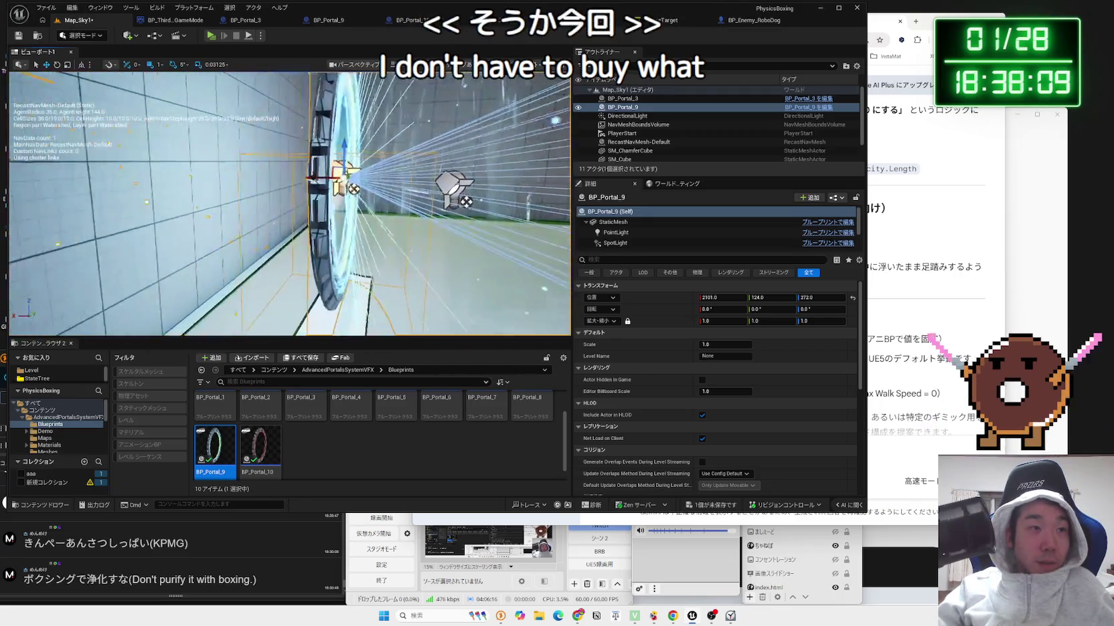
pyautogui.moveTo(315, 221); pyautogui.dragTo(328, 221)
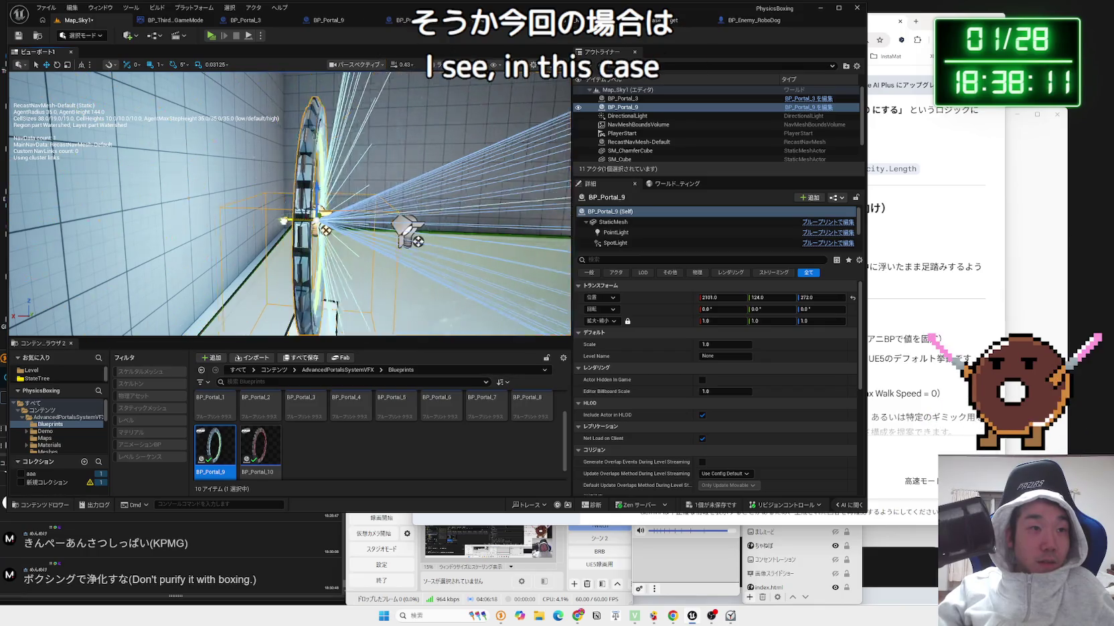
pyautogui.press('Delete')
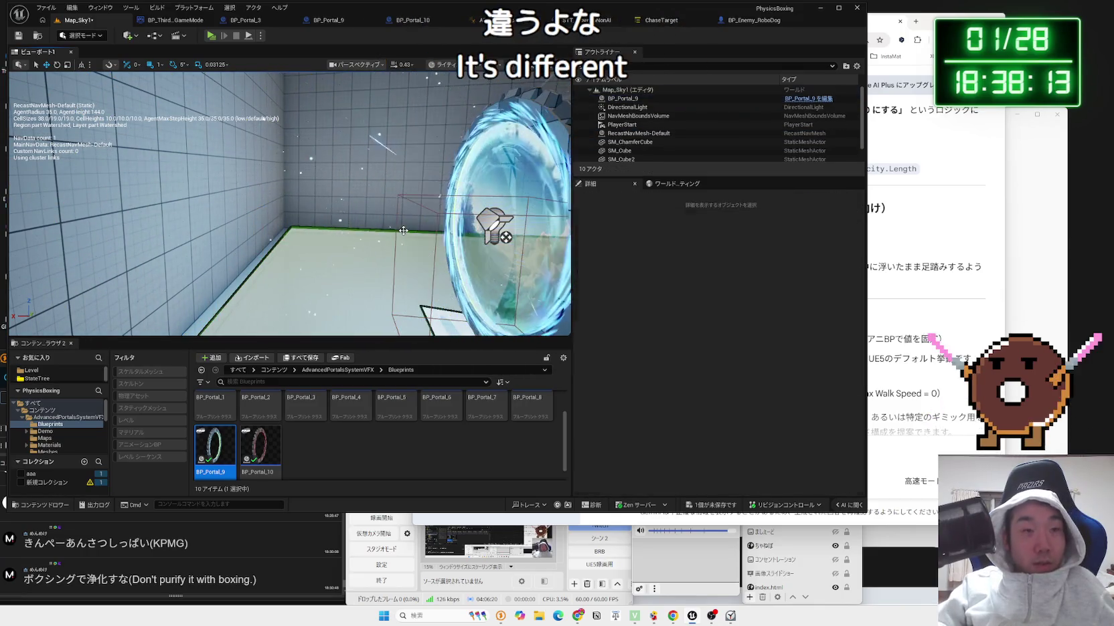
pyautogui.click(499, 201)
pyautogui.press('f')
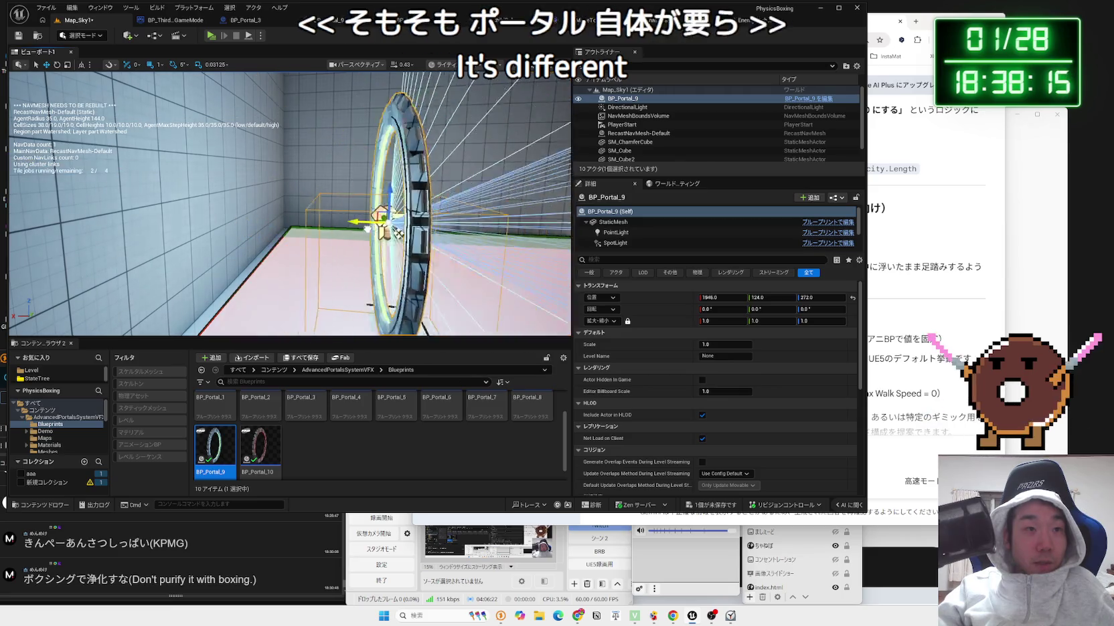
pyautogui.moveTo(424, 226); pyautogui.dragTo(395, 227)
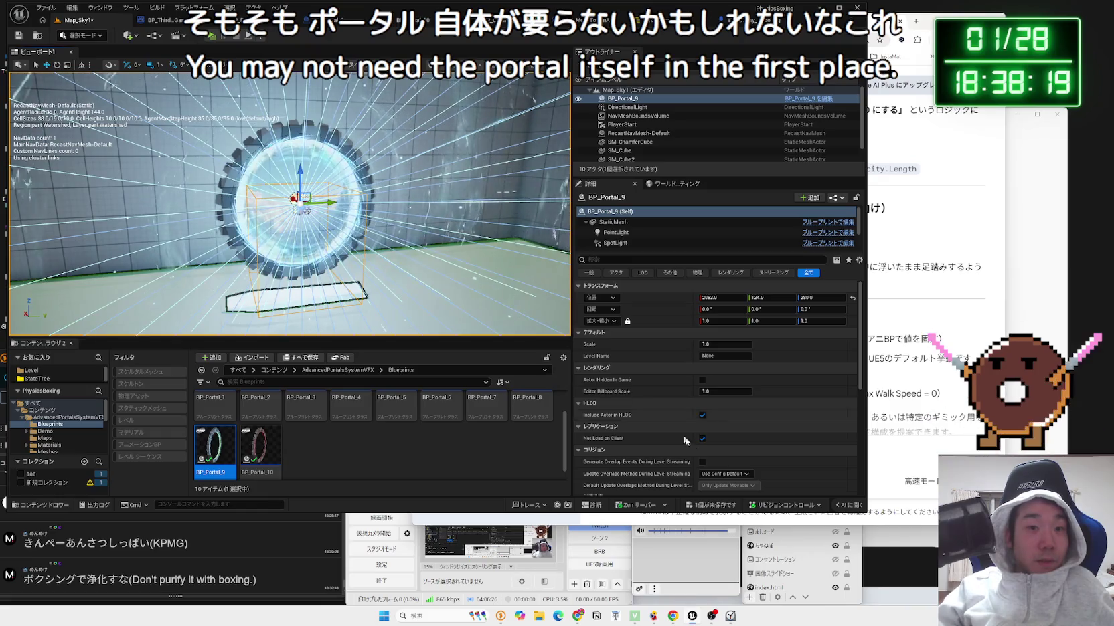
pyautogui.hotkey('ctrl', 's')
pyautogui.click(616, 406)
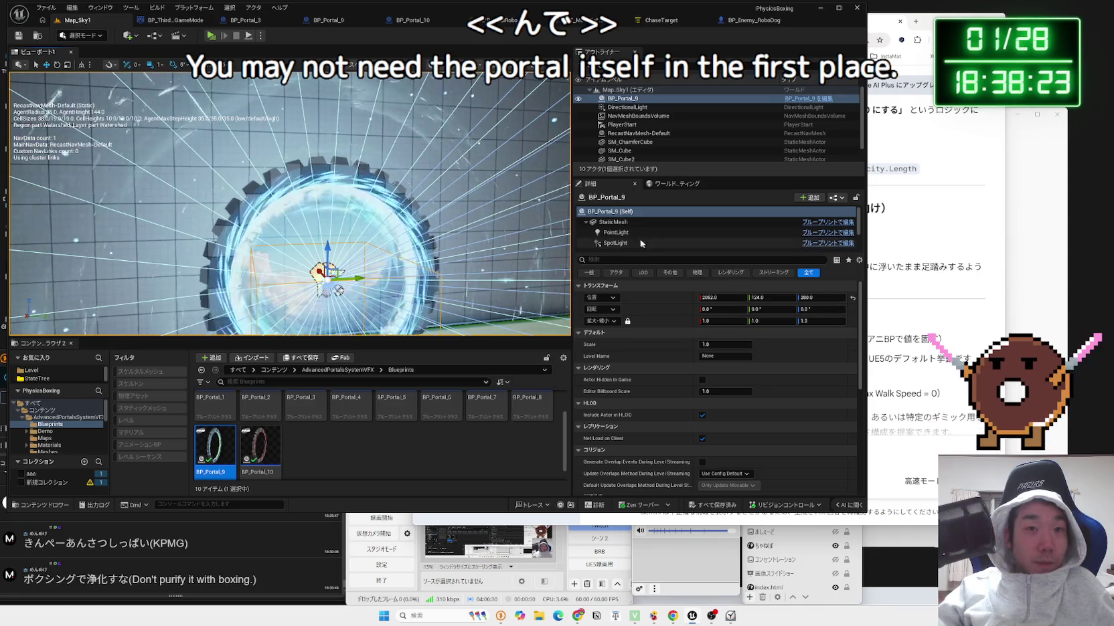
pyautogui.click(619, 232)
pyautogui.scroll(-1, 642, 231)
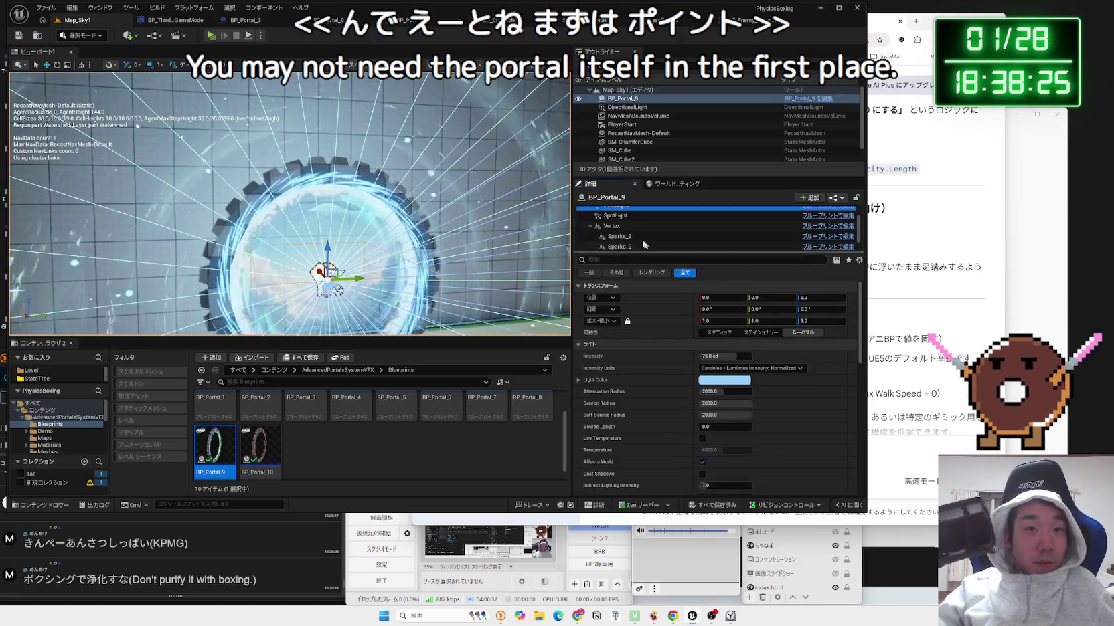
# Filter Details by 'visi' and turn off Visible on PointLight and SpotLight, leaving Vortex visible.
pyautogui.scroll(1, 636, 234)
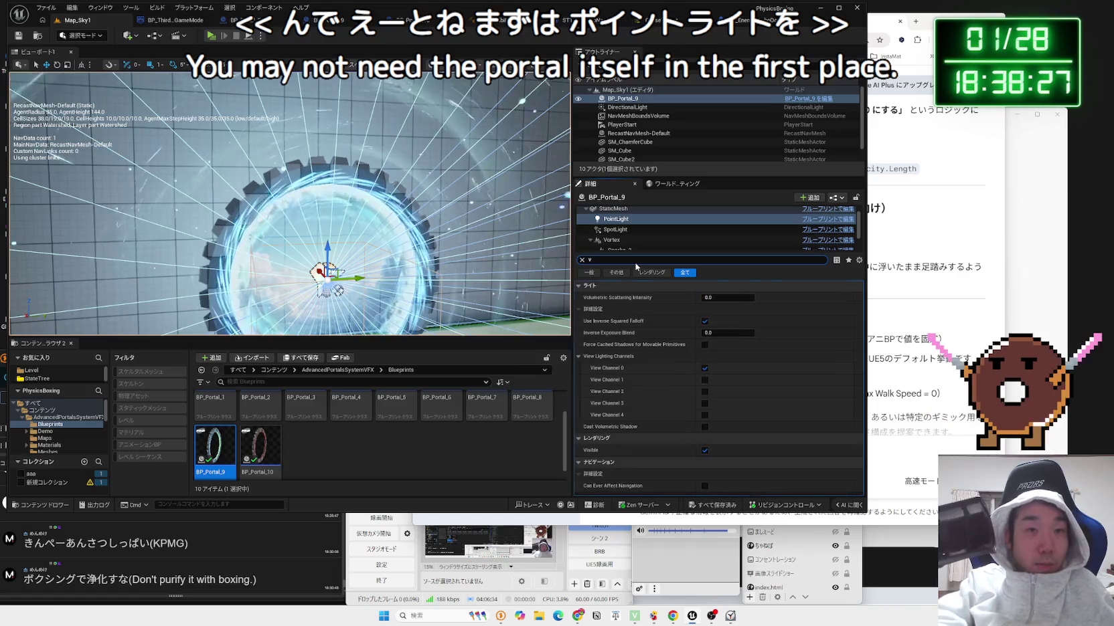
pyautogui.write('visi')
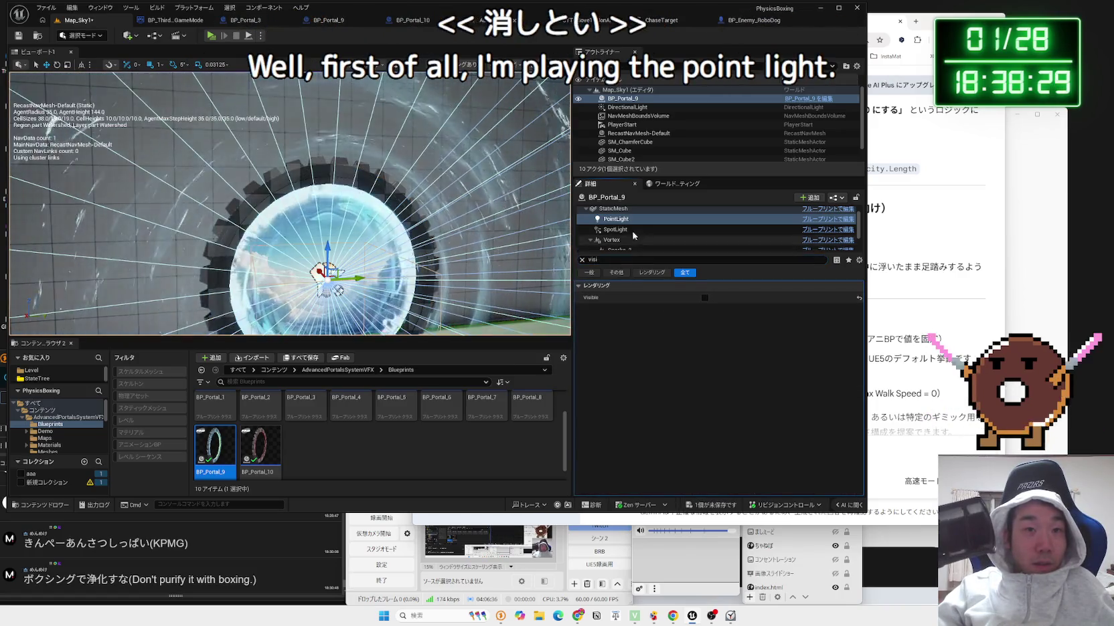
pyautogui.click(615, 229)
pyautogui.scroll(-5, 524, 260)
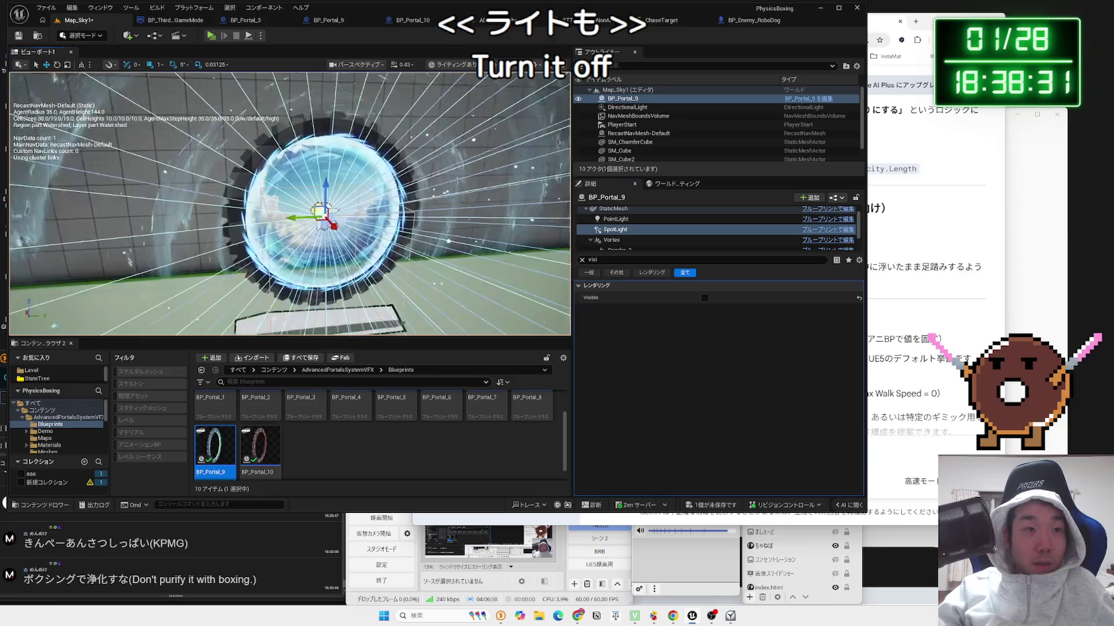
pyautogui.click(617, 229)
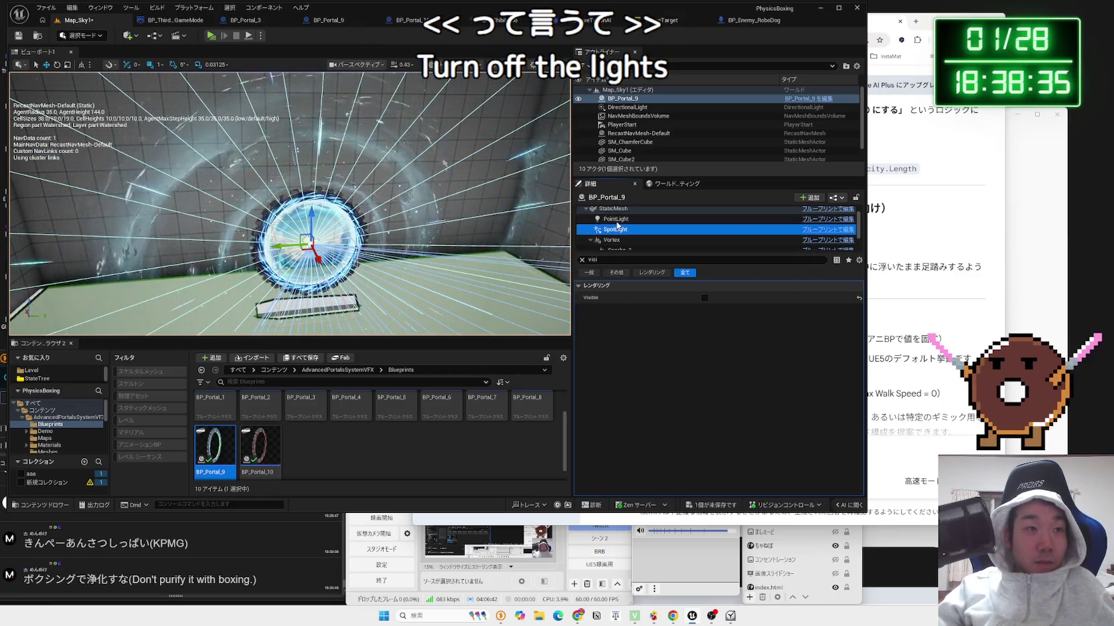
pyautogui.click(612, 240)
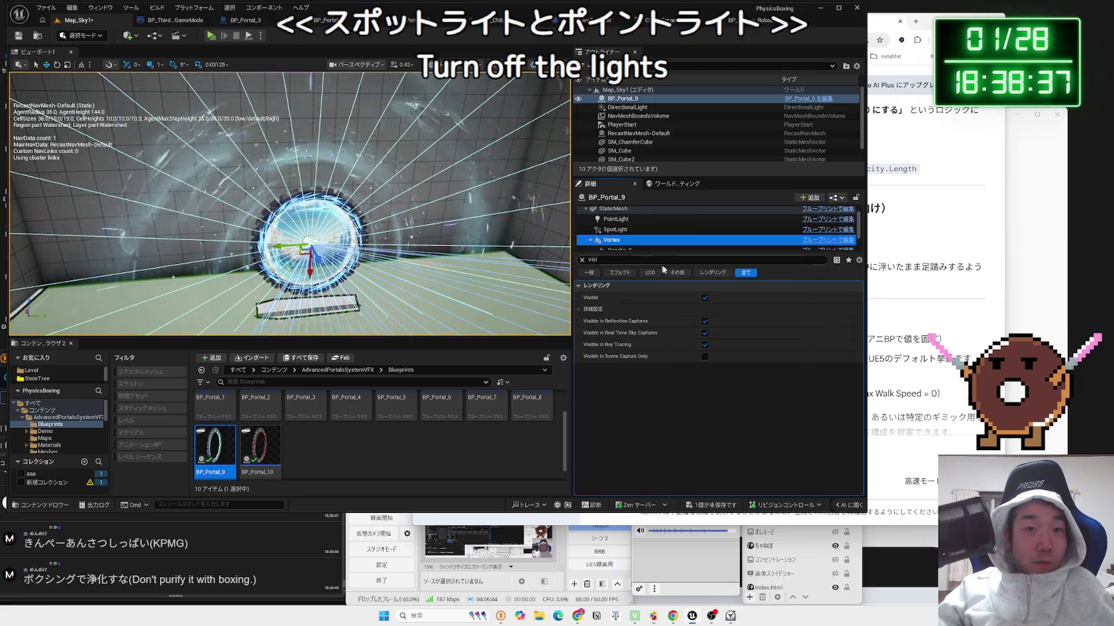
pyautogui.scroll(-1, 602, 235)
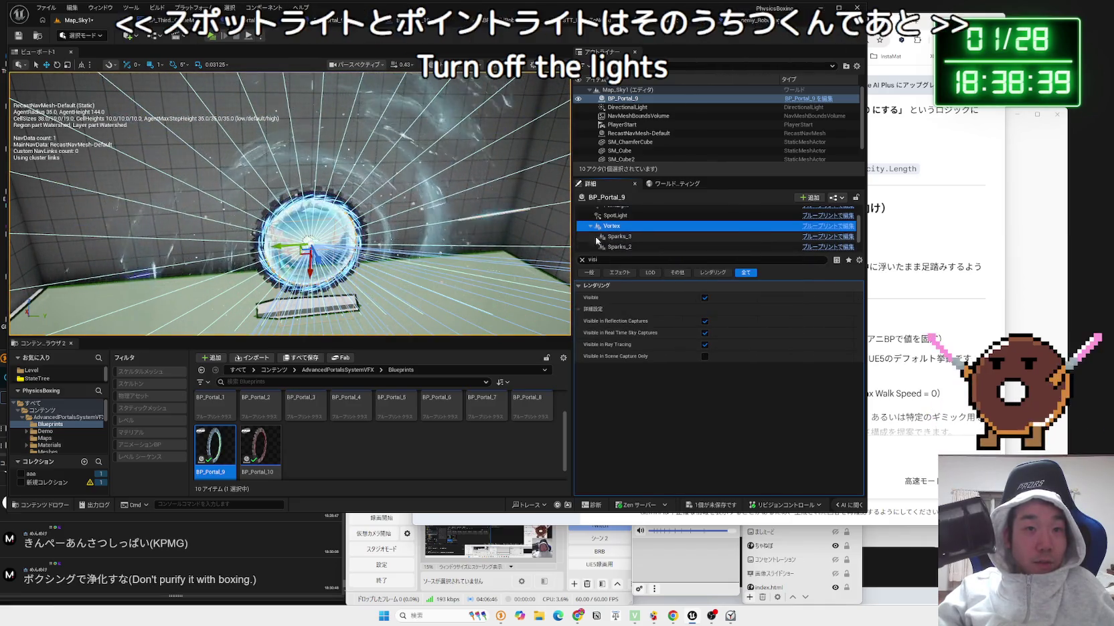
pyautogui.scroll(2, 598, 238)
pyautogui.click(613, 221)
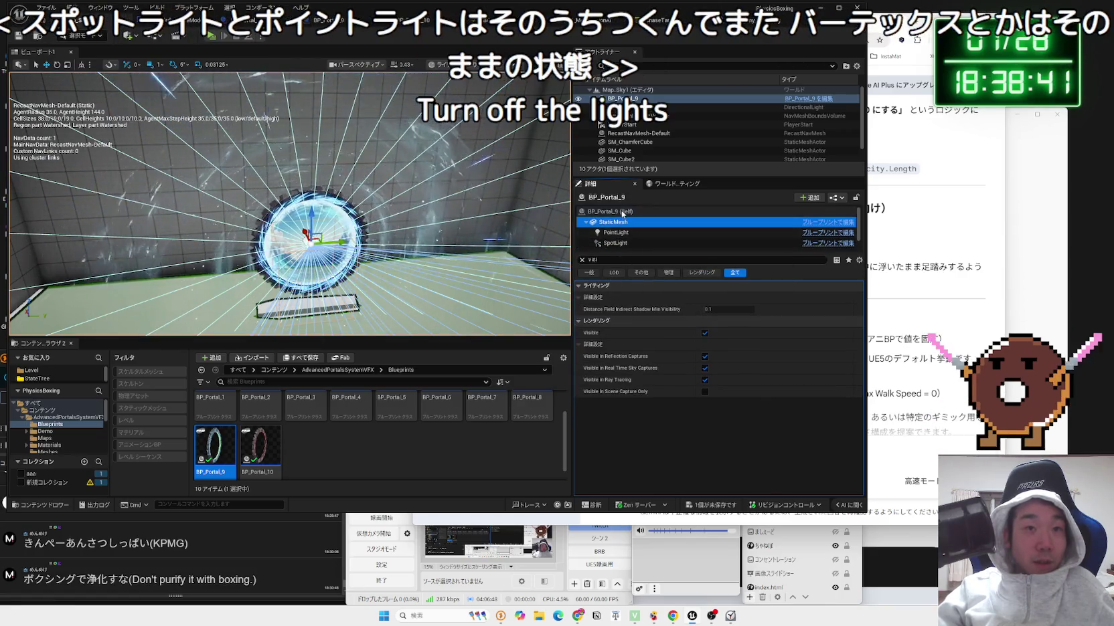
pyautogui.click(622, 213)
pyautogui.click(582, 260)
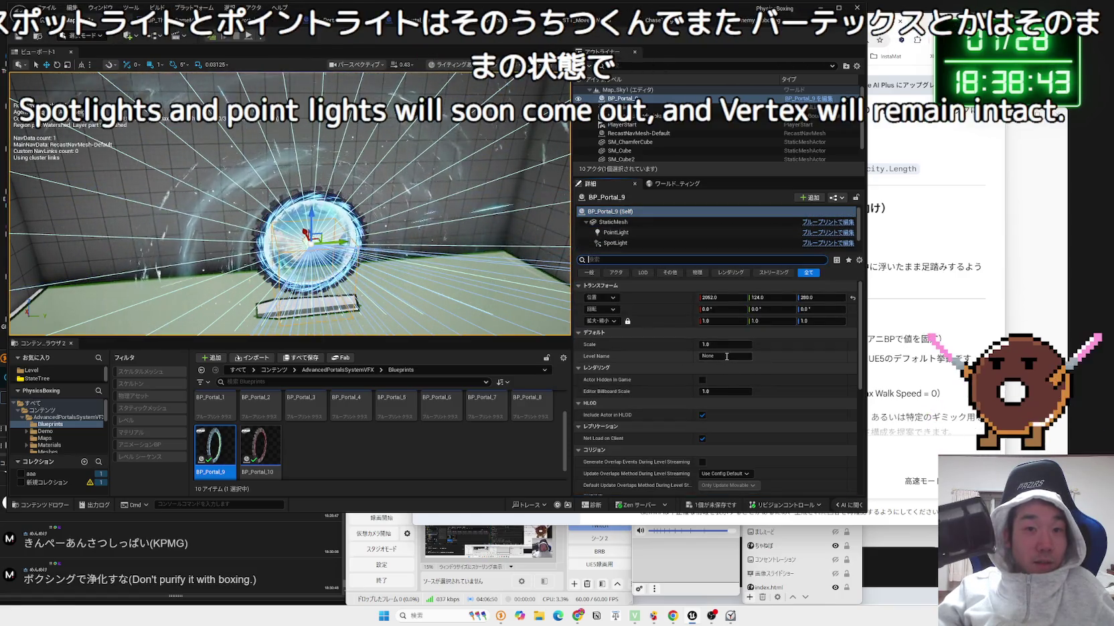
pyautogui.click(718, 344)
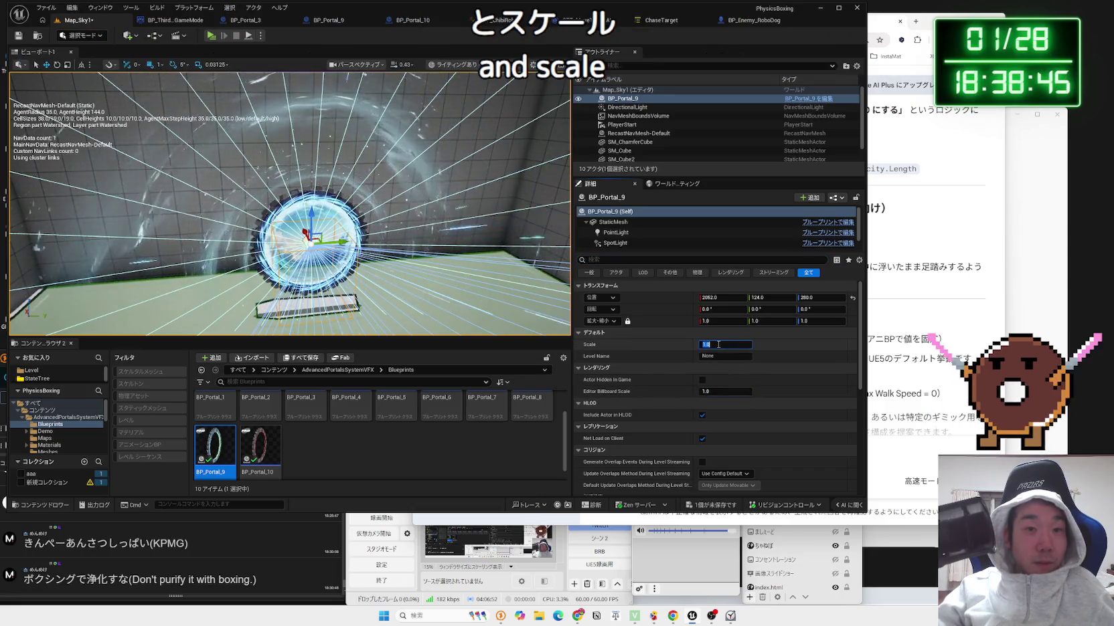
# Set BP_Portal_9's scale to 0 and save the level.
pyautogui.write('0')
pyautogui.press('Return')
pyautogui.click(310, 244)
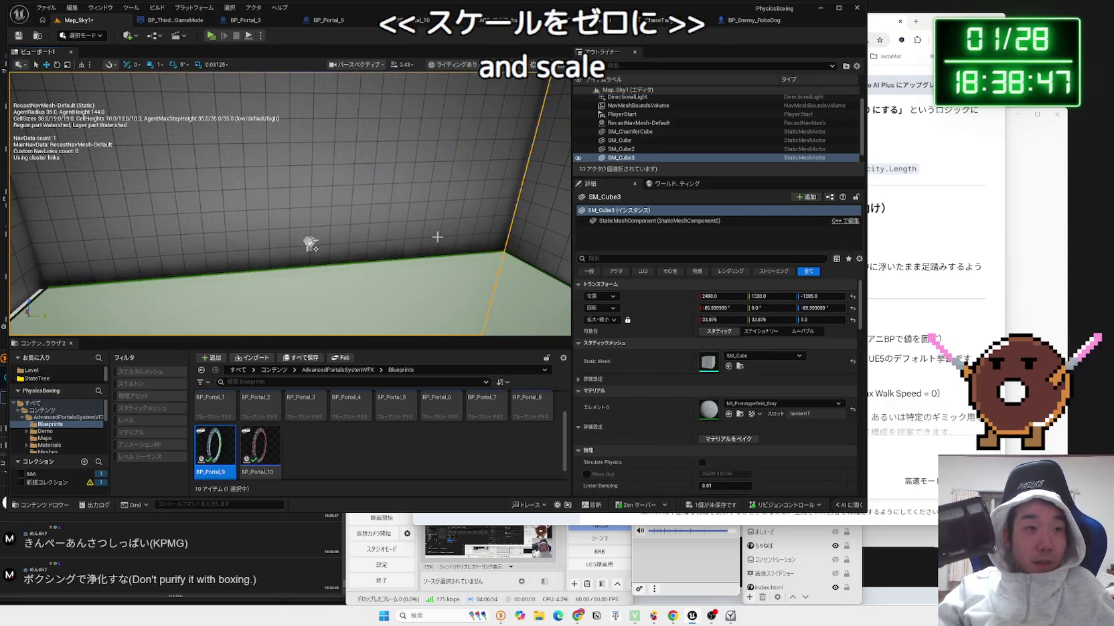
pyautogui.click(708, 505)
pyautogui.click(613, 409)
# Add the actor tag 'warp' to BP_Portal_9's Tags and save Map_Sky1.
pyautogui.click(310, 243)
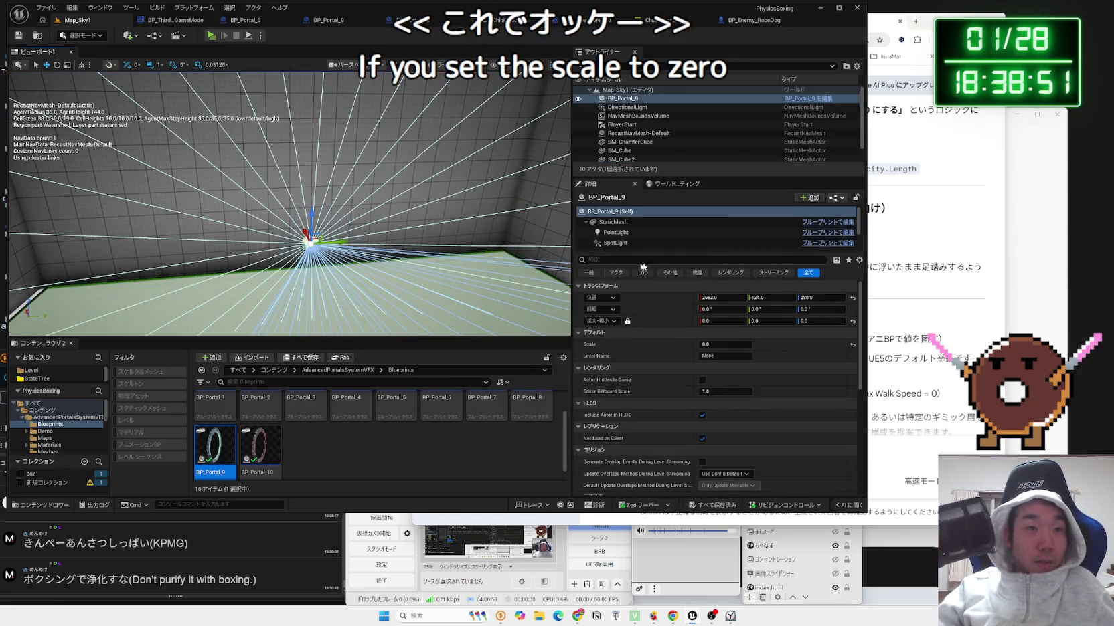
pyautogui.write('tag')
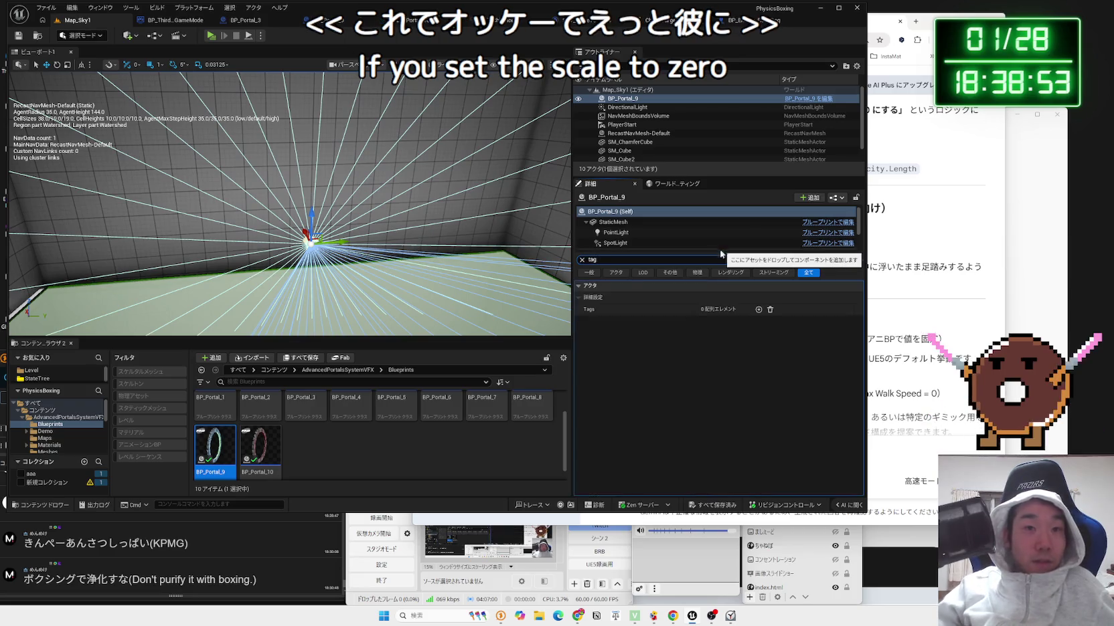
pyautogui.click(758, 309)
pyautogui.click(725, 321)
pyautogui.write('warp')
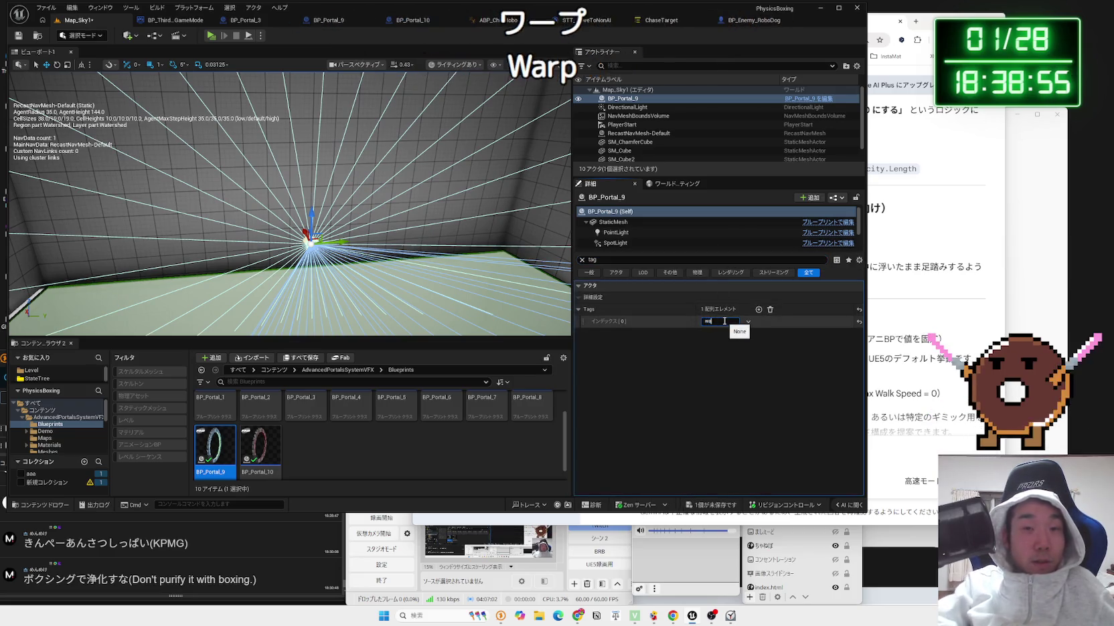
pyautogui.click(715, 506)
pyautogui.click(616, 405)
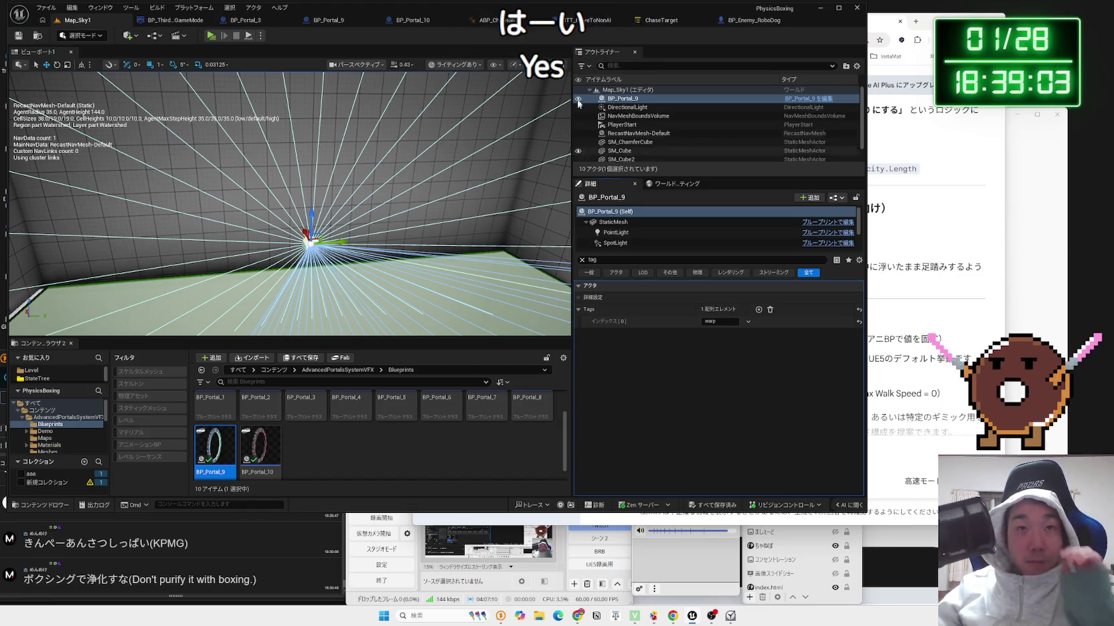
pyautogui.moveTo(424, 169)
pyautogui.mouseDown()
pyautogui.moveTo(422, 161)
pyautogui.moveTo(423, 214)
pyautogui.mouseUp()
# Pull the camera out of the floor and tilt it up over Map_Sky1's lit room.
pyautogui.scroll(5, 368, 318)
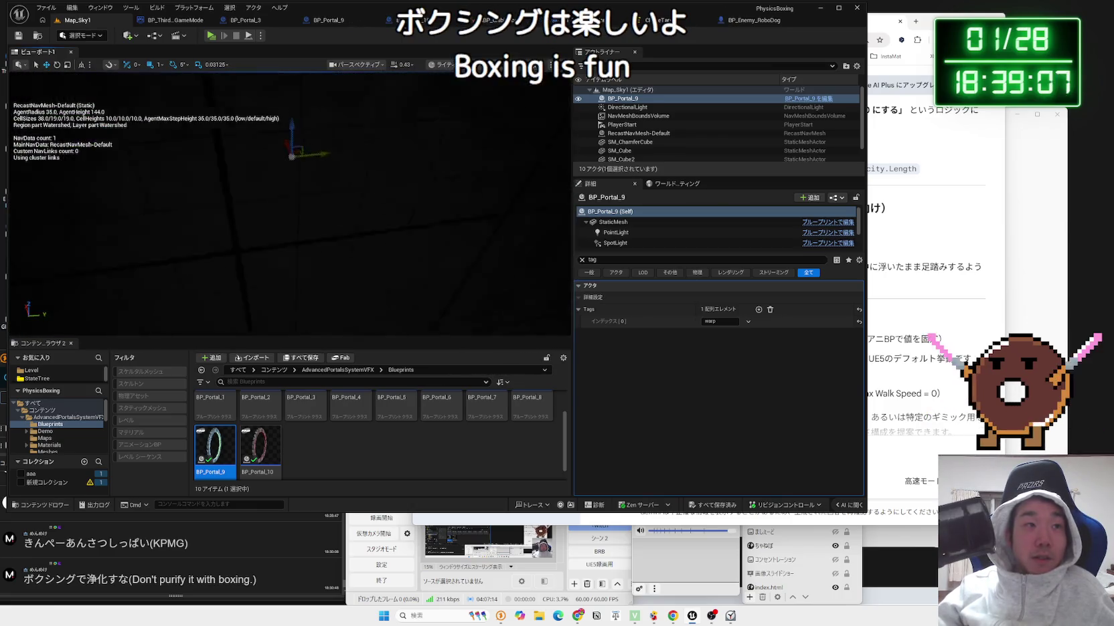
pyautogui.scroll(-5, 290, 204)
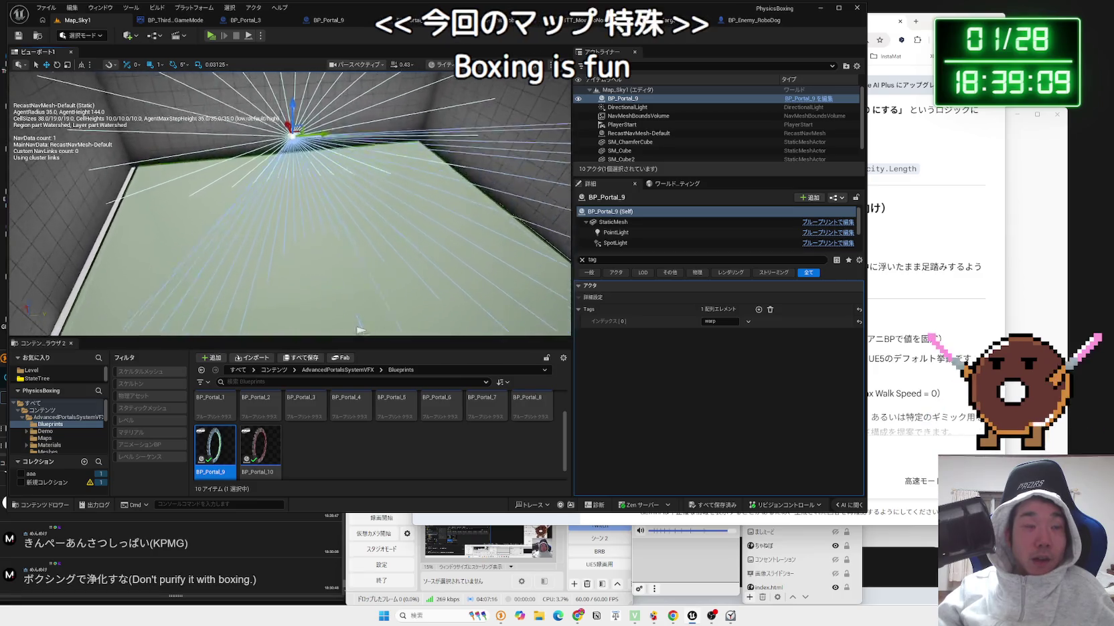
pyautogui.moveTo(290, 204); pyautogui.dragTo(290, 184)
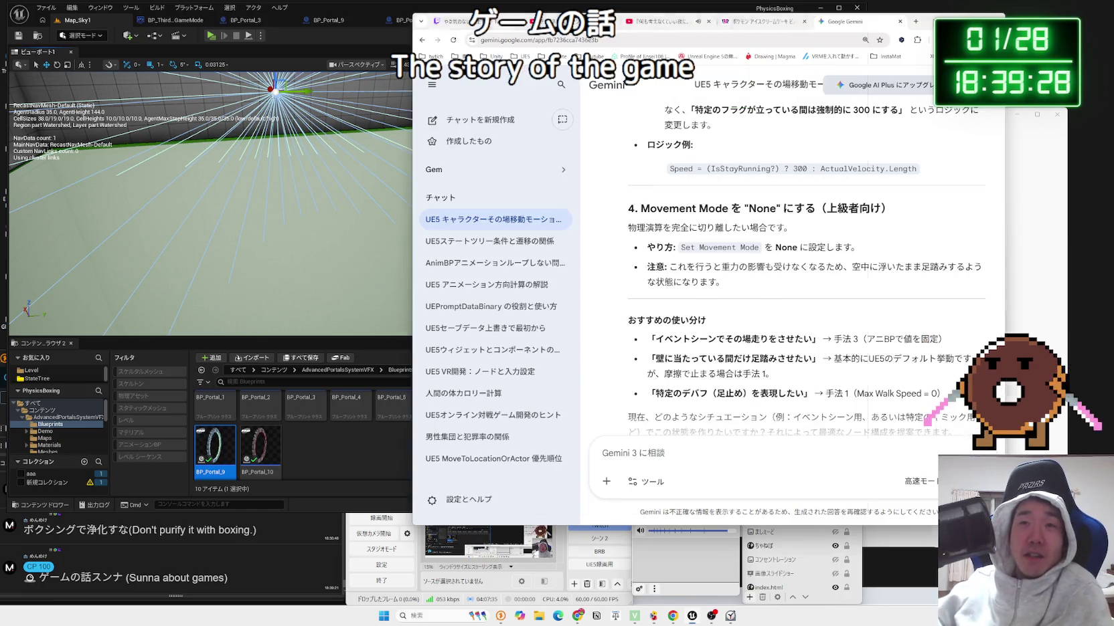
# Open X's home timeline from the bookmarks in a new tab, then reposition and widen the window.
pyautogui.click(915, 24)
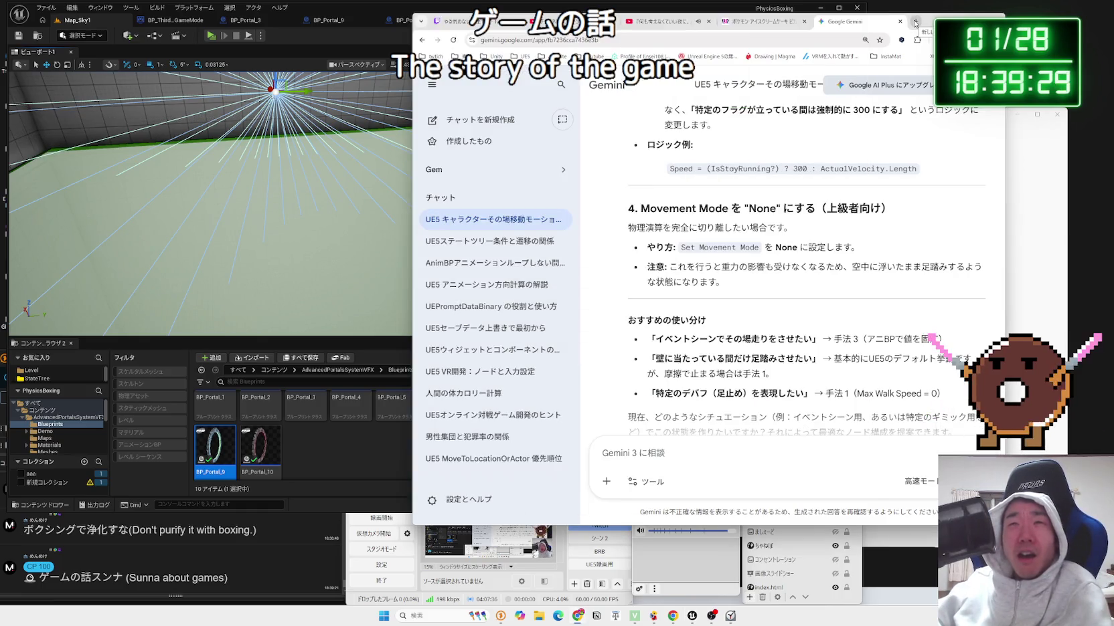
pyautogui.click(915, 24)
pyautogui.moveTo(891, 106)
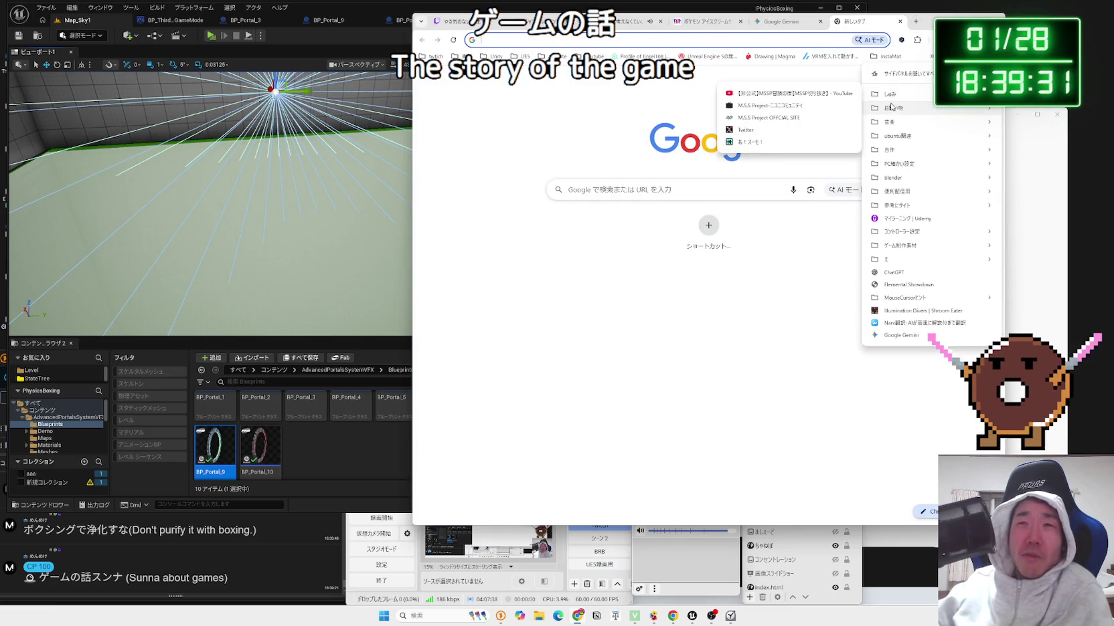
pyautogui.click(788, 130)
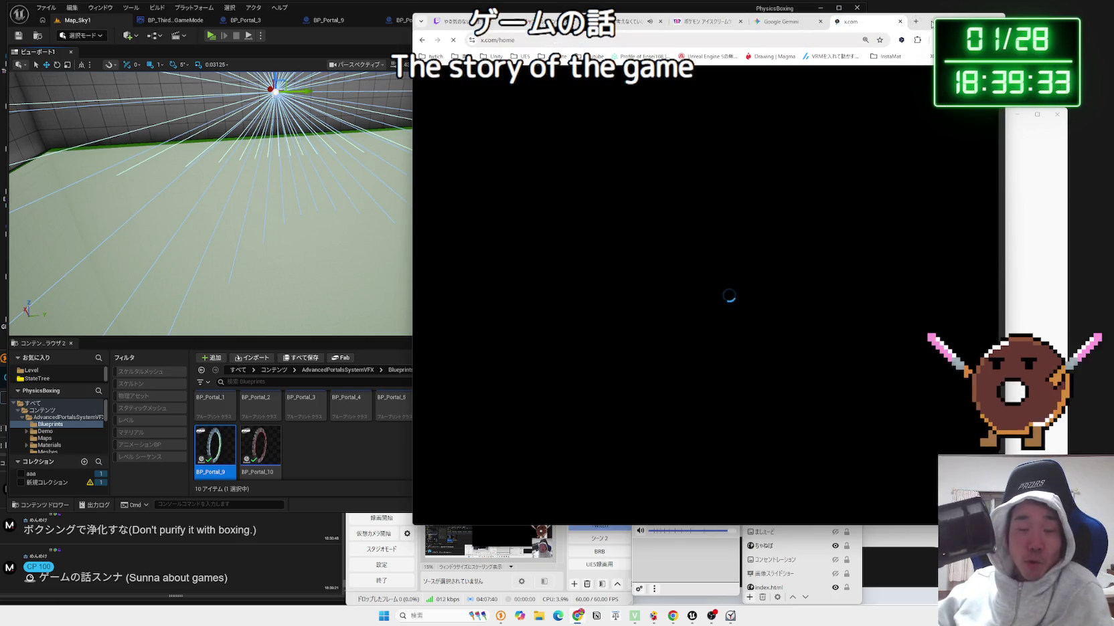
pyautogui.moveTo(930, 24); pyautogui.dragTo(813, 37)
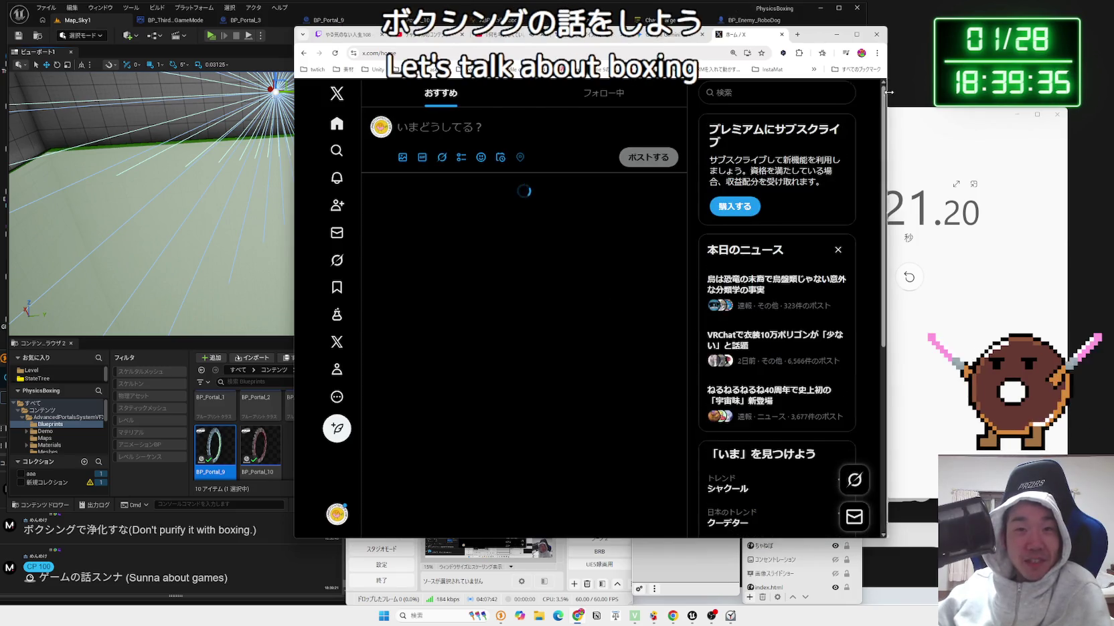
pyautogui.moveTo(888, 91); pyautogui.dragTo(934, 93)
# Clear all recent searches on X with すべて消去 and confirm the deletion.
pyautogui.click(841, 93)
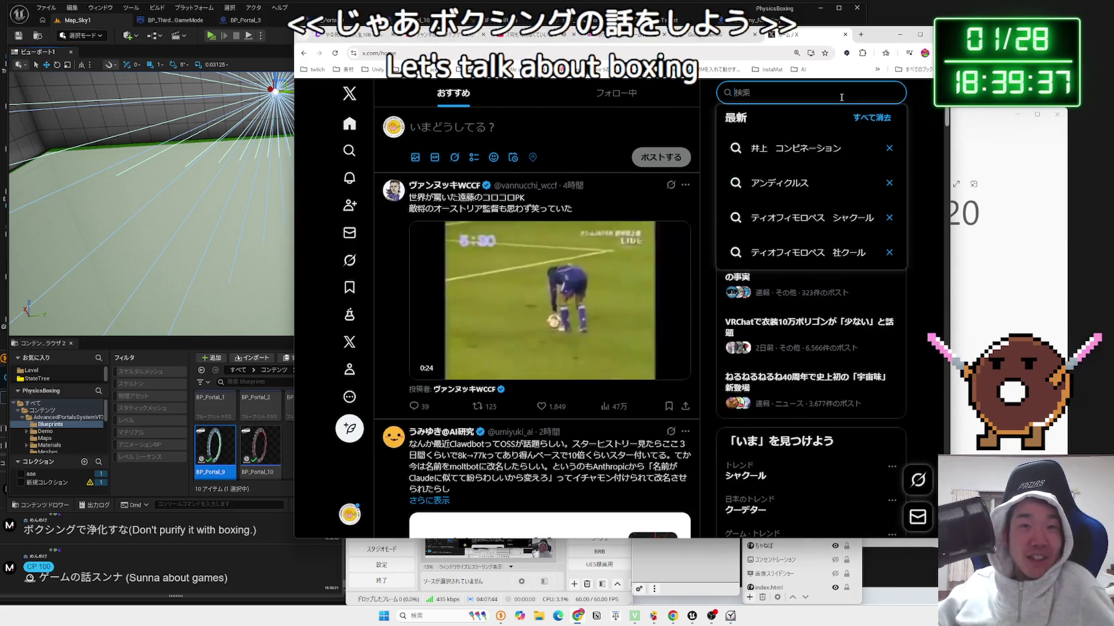
pyautogui.click(872, 118)
pyautogui.click(616, 323)
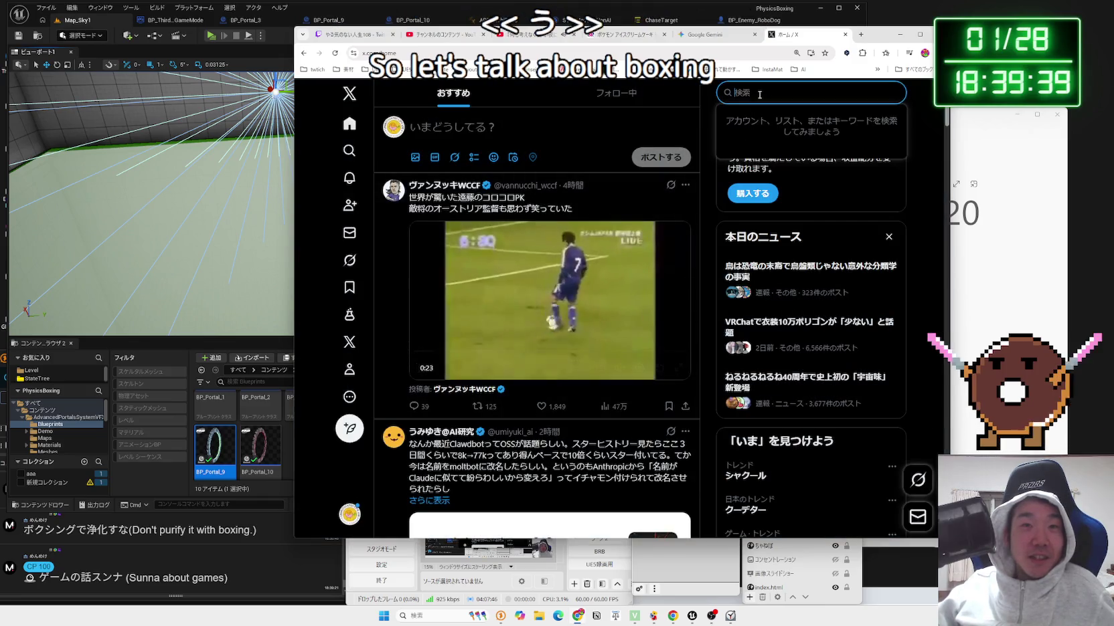
pyautogui.write('sy')
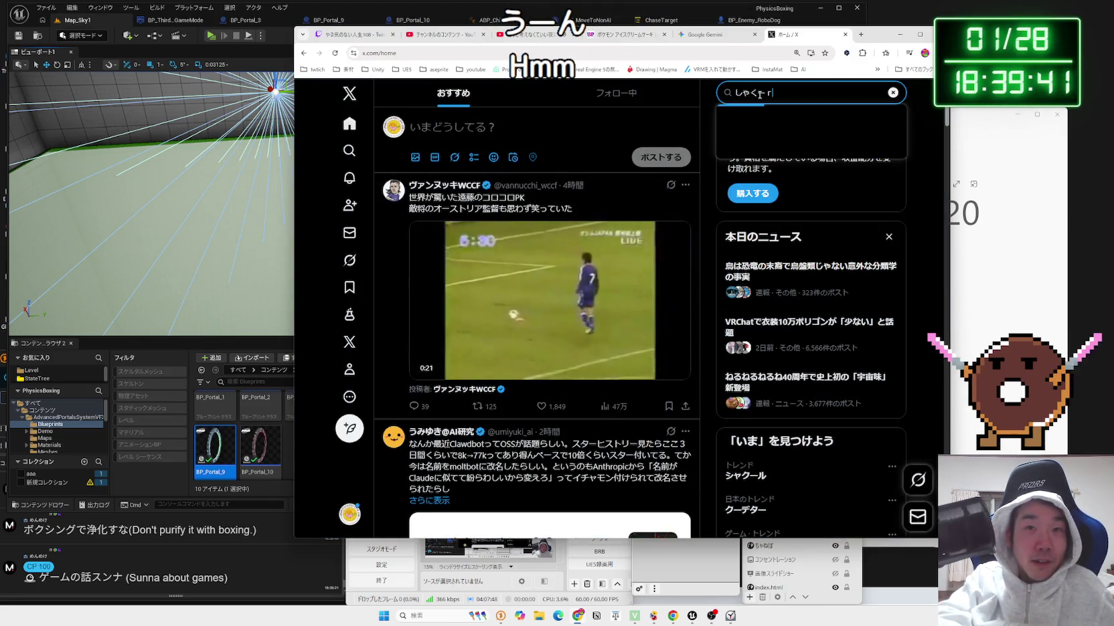
pyautogui.press('Return')
pyautogui.press('BackSpace')
pyautogui.press('BackSpace')
pyautogui.press('BackSpace')
# Type and erase trial search terms in X's search box, then open a fresh Google tab.
pyautogui.write('しゃ')
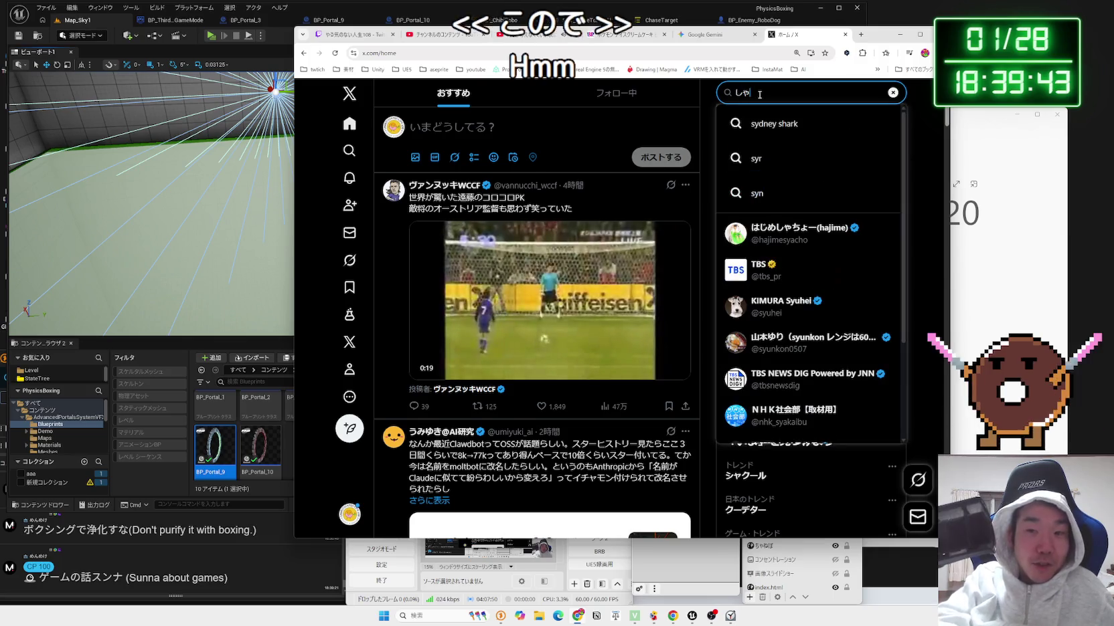
pyautogui.press('BackSpace')
pyautogui.press('BackSpace')
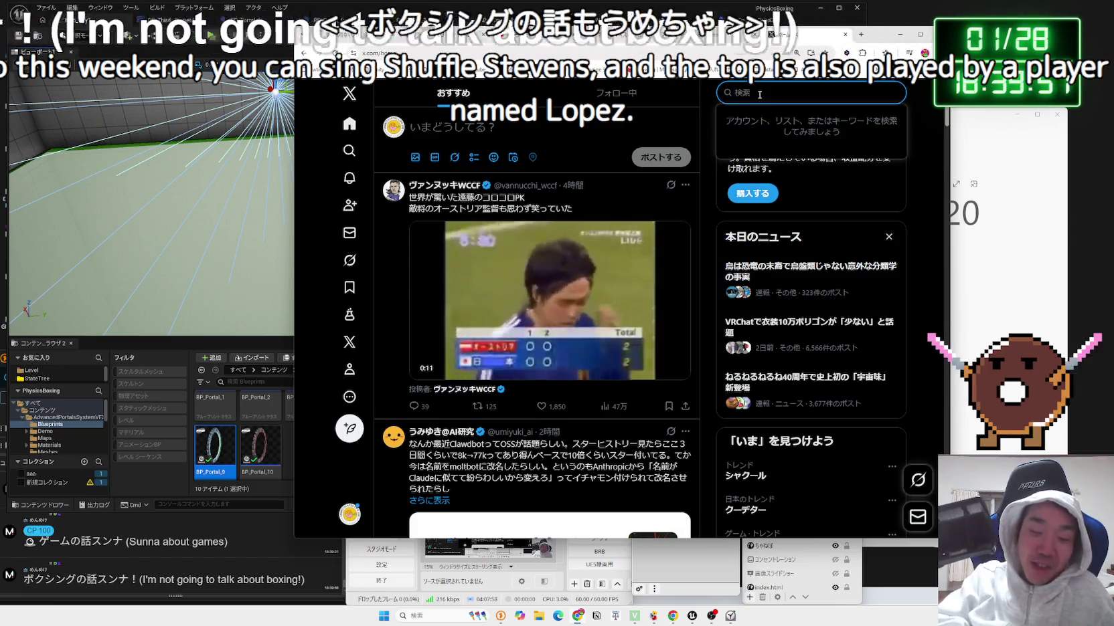
pyautogui.write('ｔｈいお')
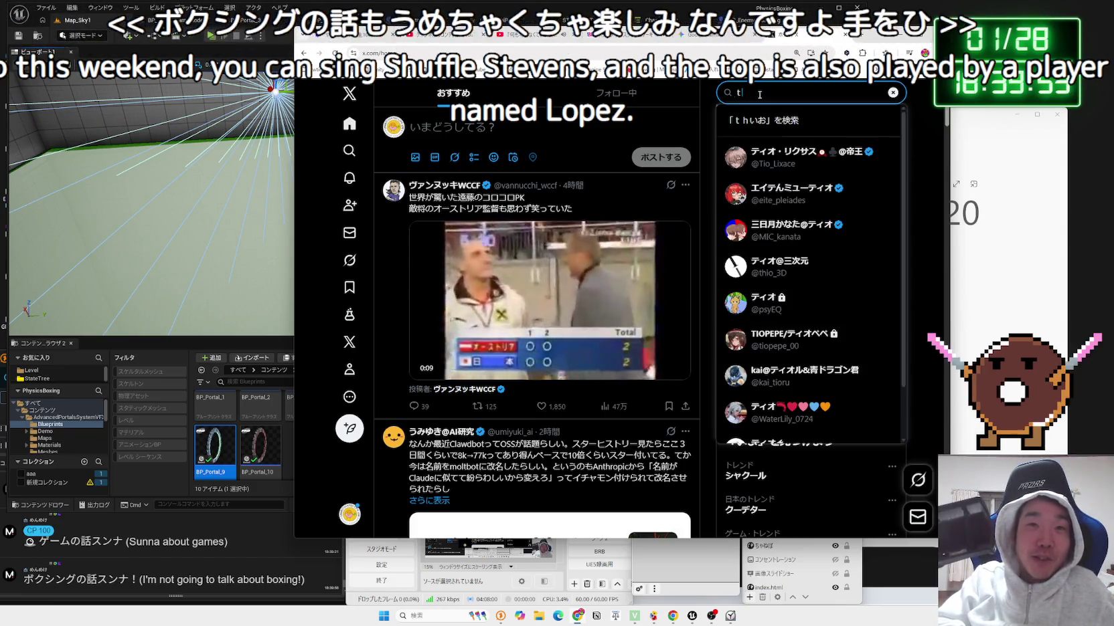
pyautogui.press('BackSpace')
pyautogui.press('BackSpace')
pyautogui.press('BackSpace')
pyautogui.write('ていお')
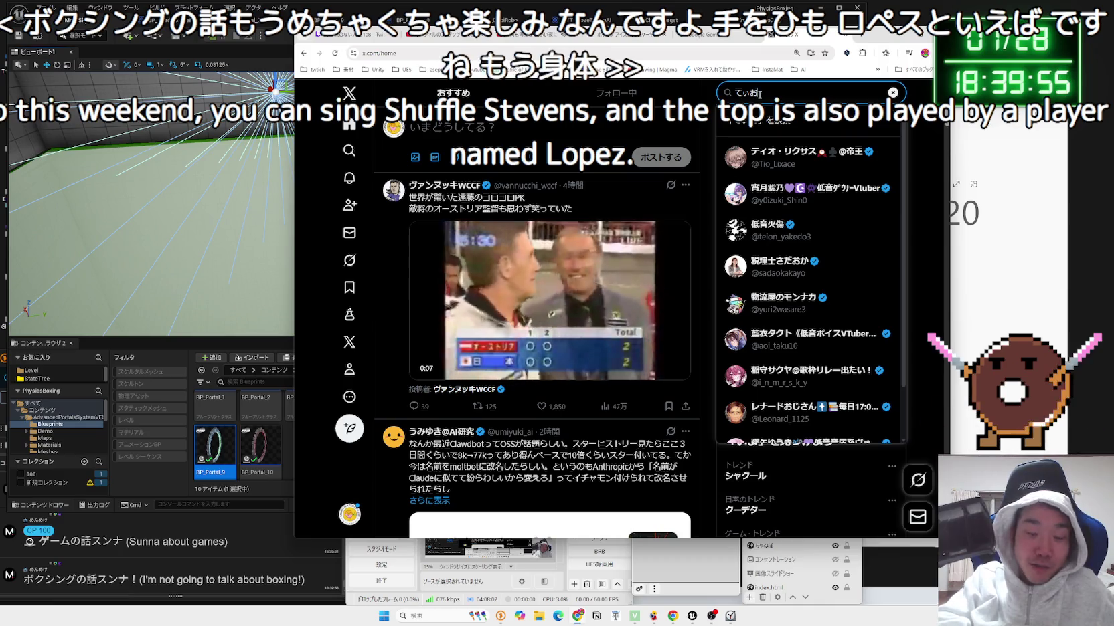
pyautogui.press('BackSpace')
pyautogui.press('BackSpace')
pyautogui.press('BackSpace')
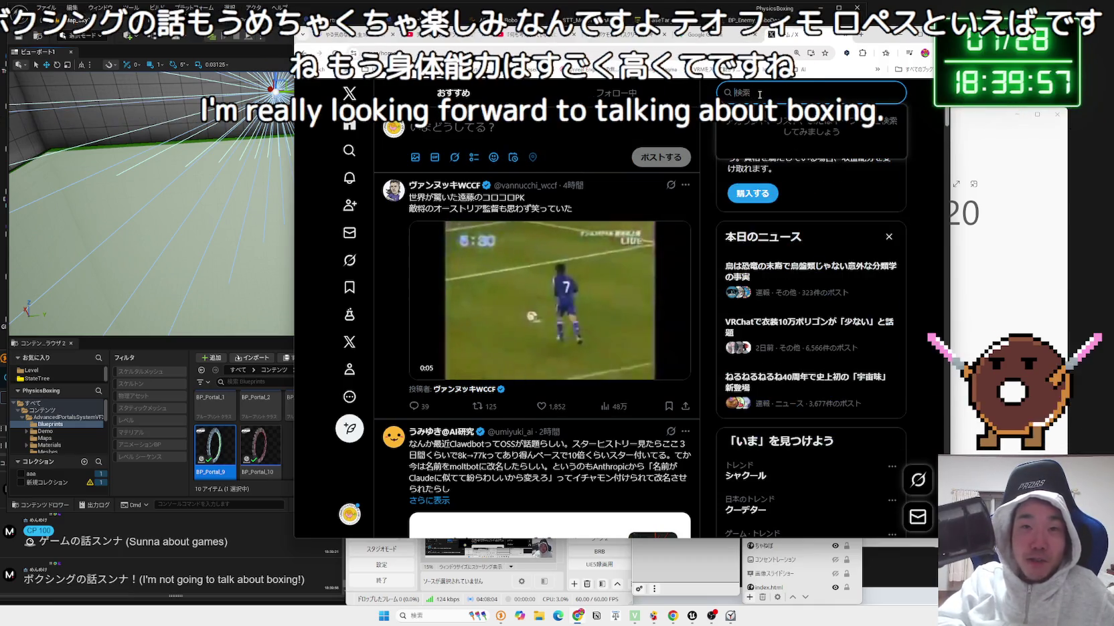
pyautogui.click(860, 34)
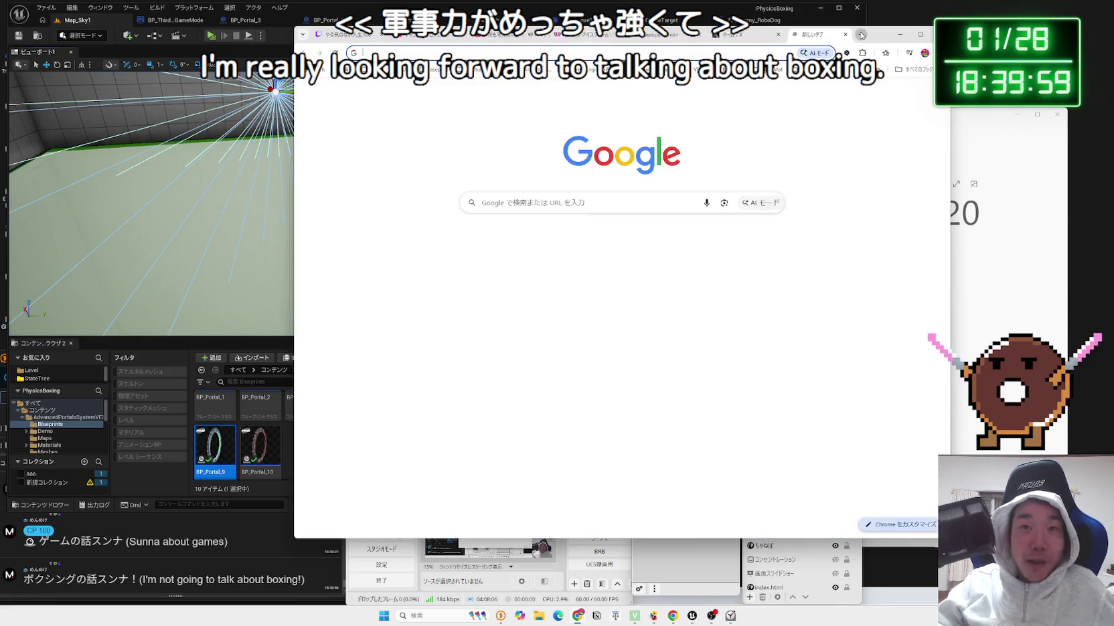
# Search Google for テオフィモロペス (Teofimo Lopez) from the address bar.
pyautogui.write('ティオ')
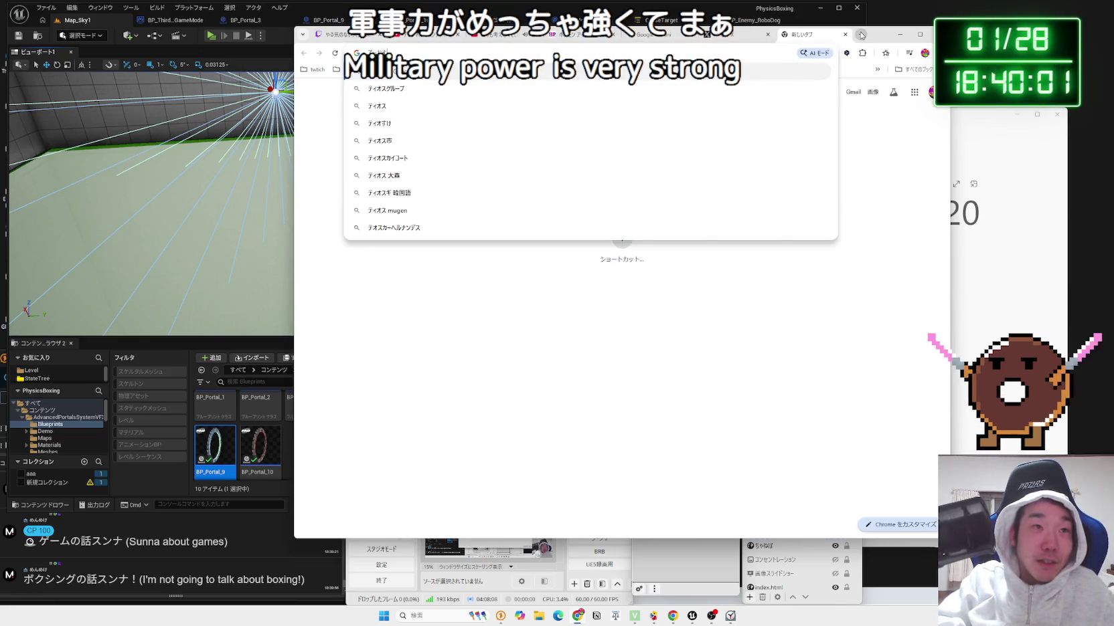
pyautogui.press('BackSpace')
pyautogui.write('フろべす')
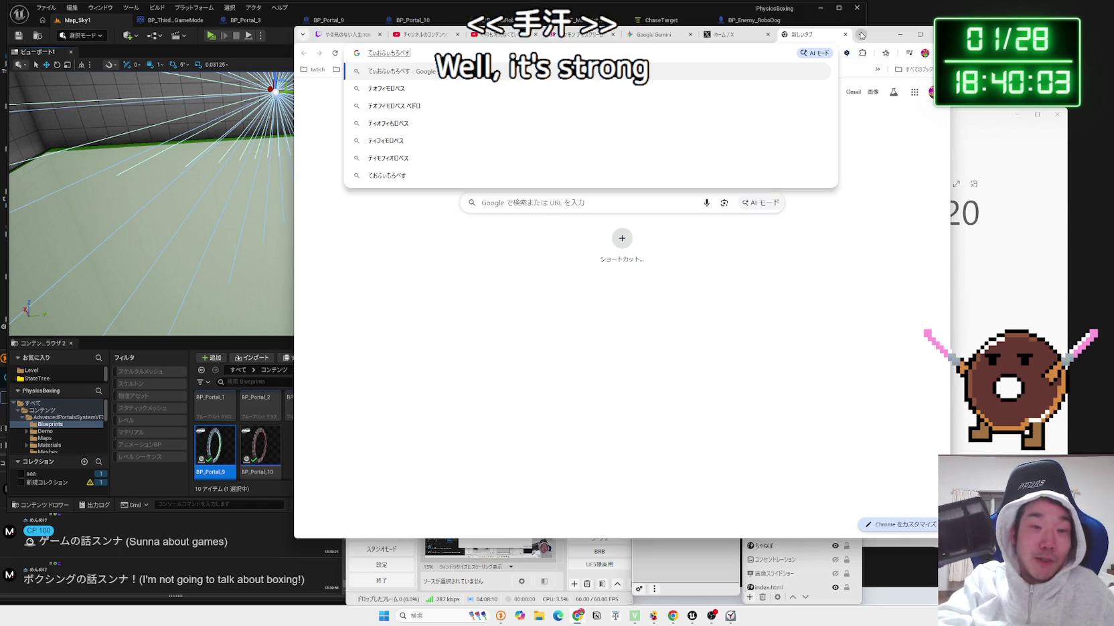
pyautogui.press('space')
pyautogui.press('Return')
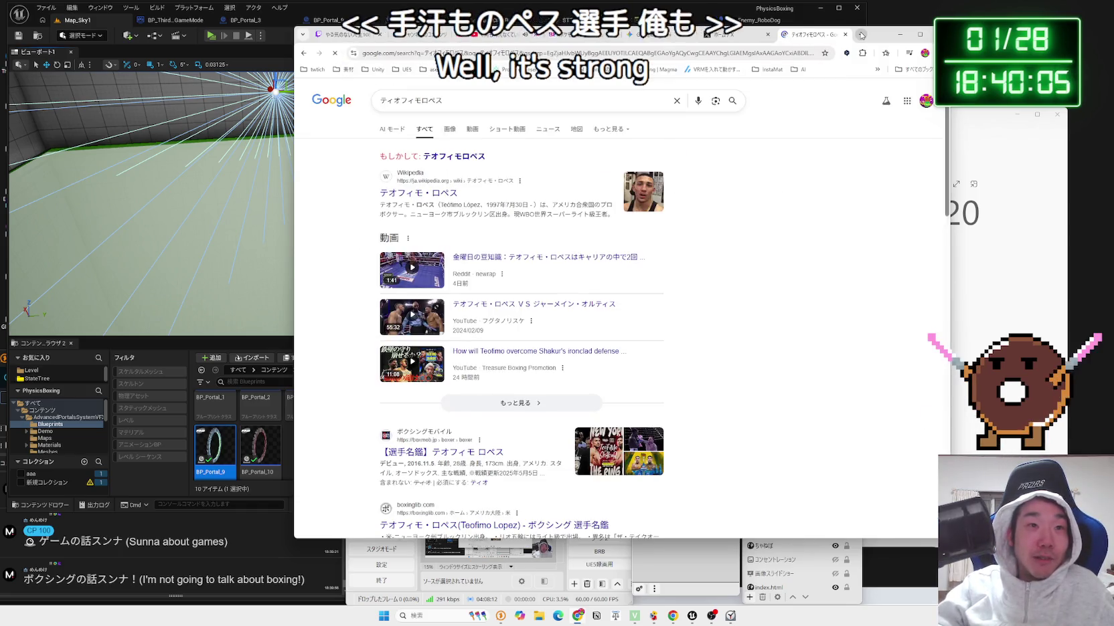
# Show the 画像 image results and enlarge the photo of Lopez's back tattoo.
pyautogui.click(450, 130)
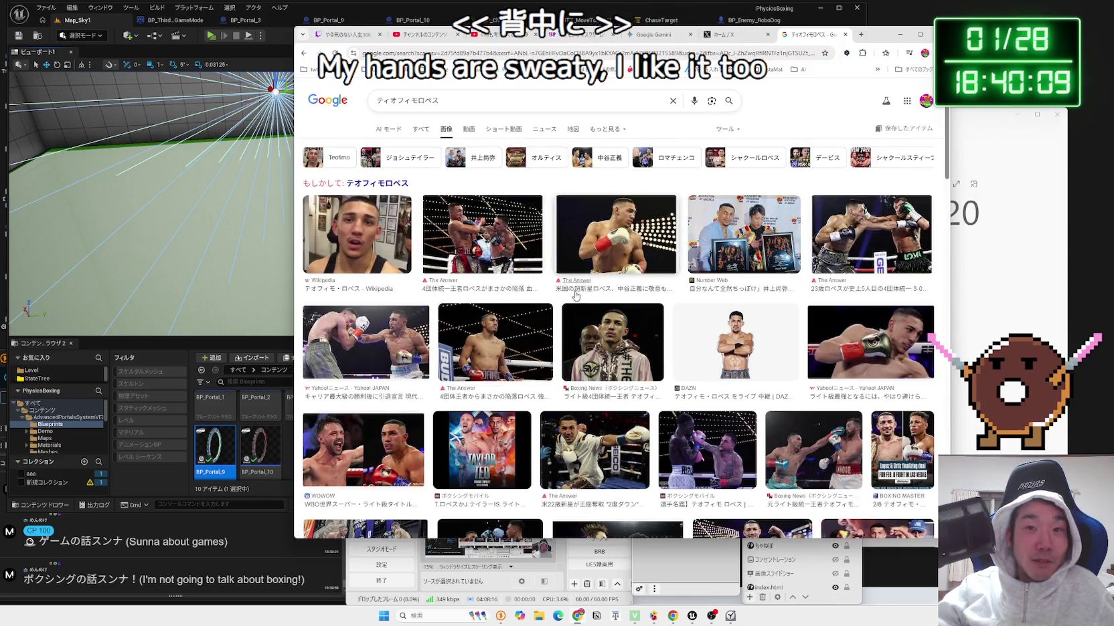
pyautogui.scroll(-6, 576, 295)
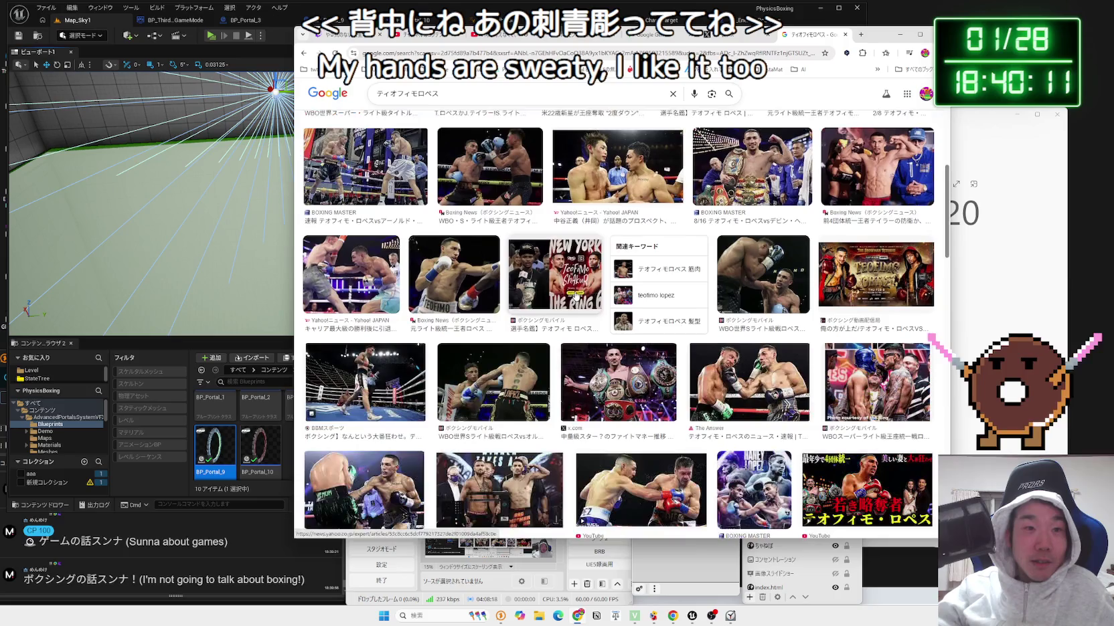
pyautogui.click(494, 383)
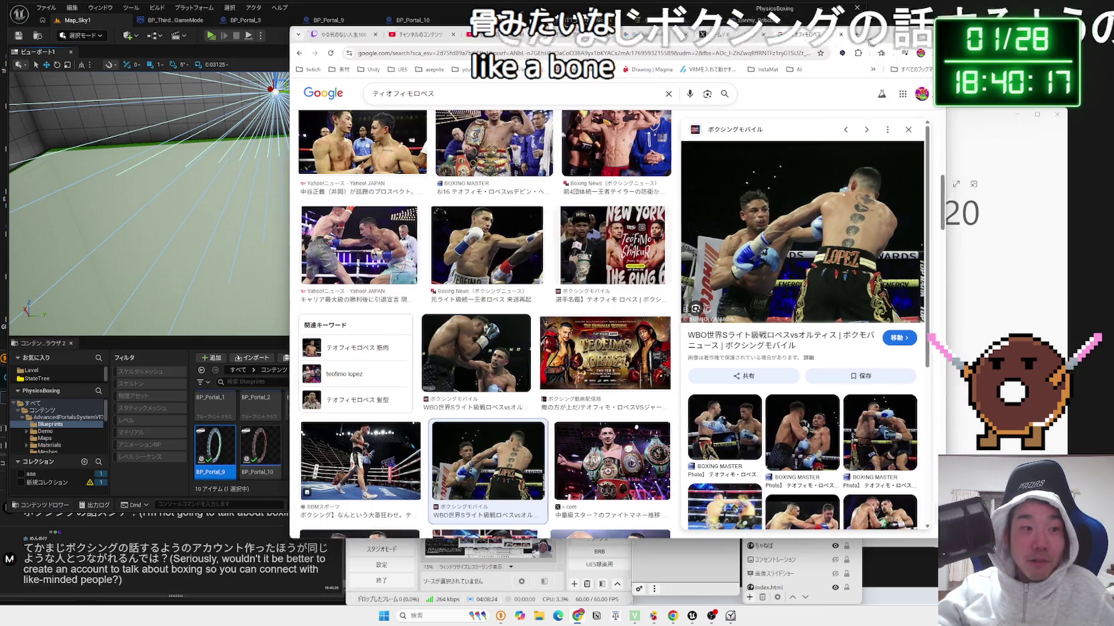
pyautogui.moveTo(870, 33); pyautogui.dragTo(832, 33)
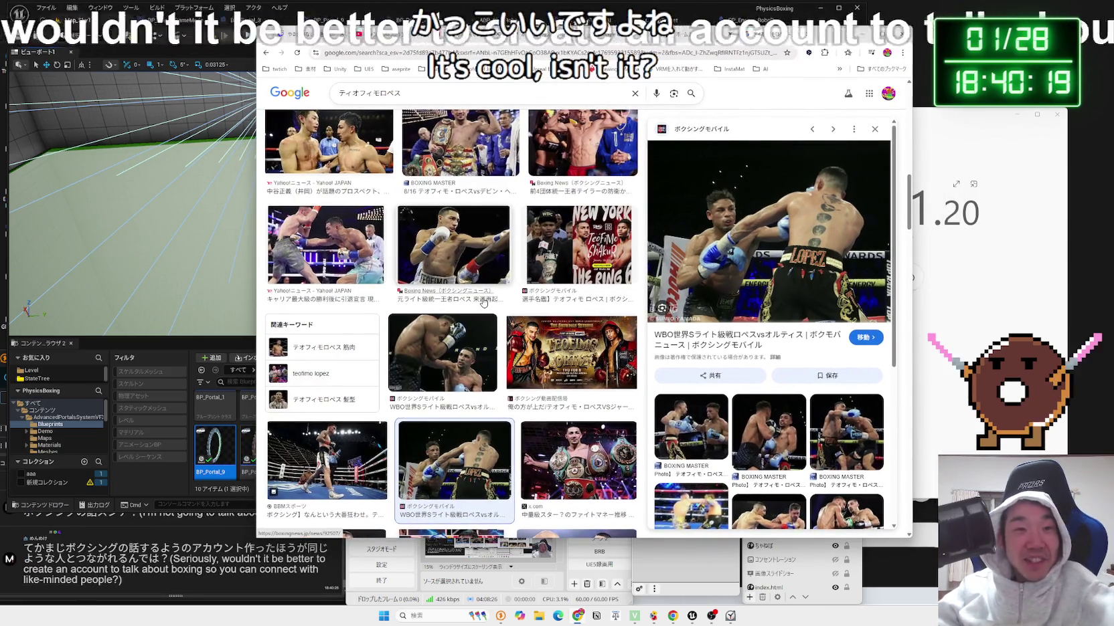
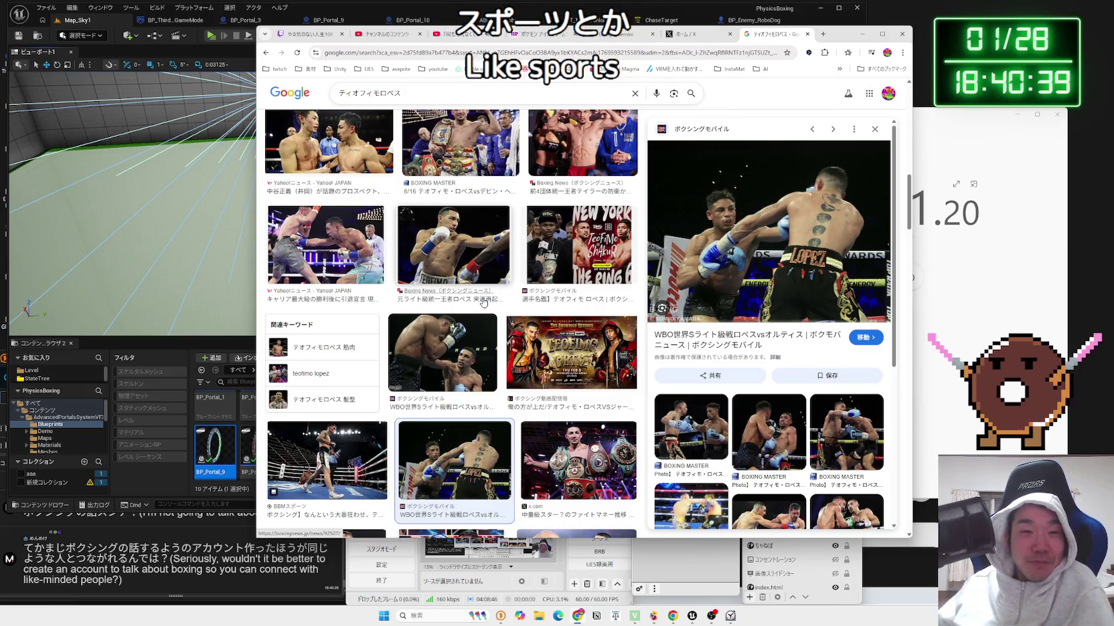
# Browse the テオフィモロペス image results, previewing The Answer fight photo and the four-belt title image.
pyautogui.scroll(-3, 455, 263)
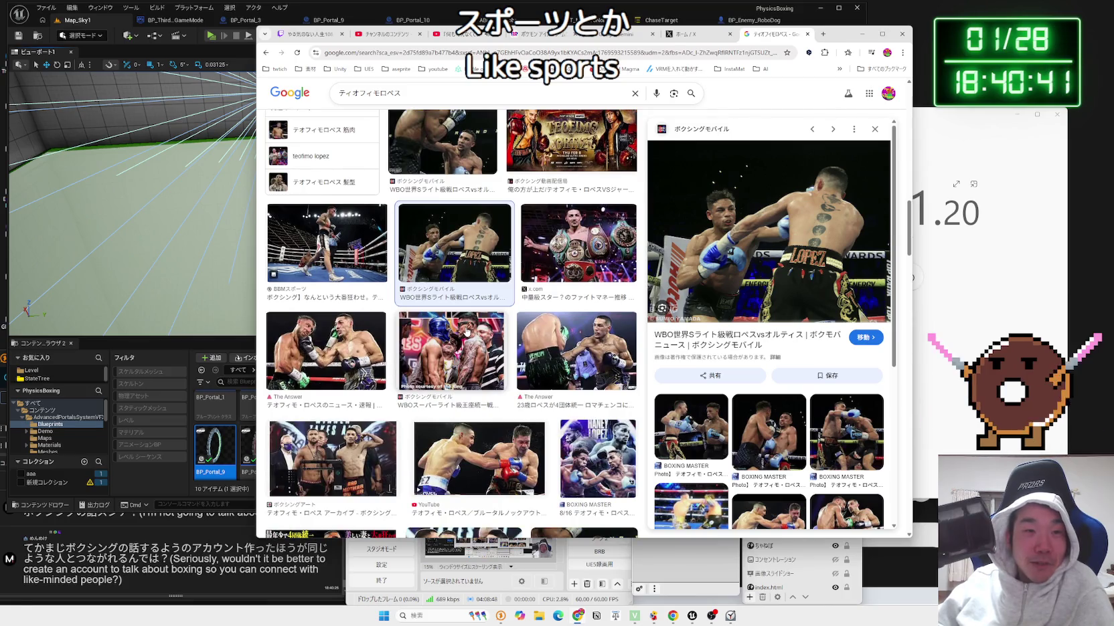
pyautogui.press('Left')
pyautogui.press('Down')
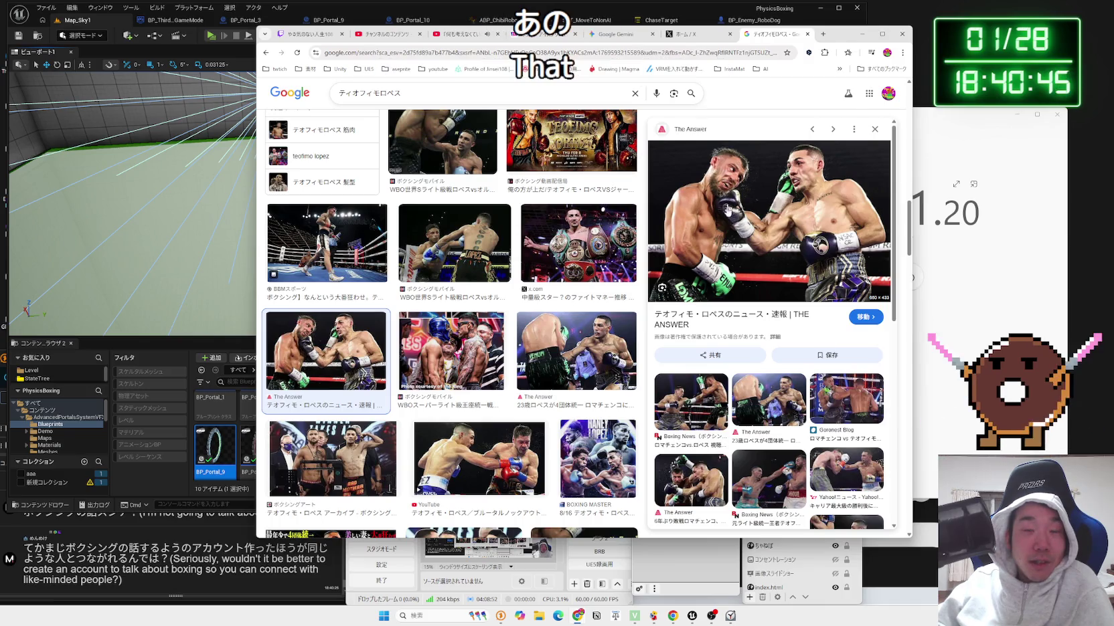
pyautogui.scroll(-5, 708, 244)
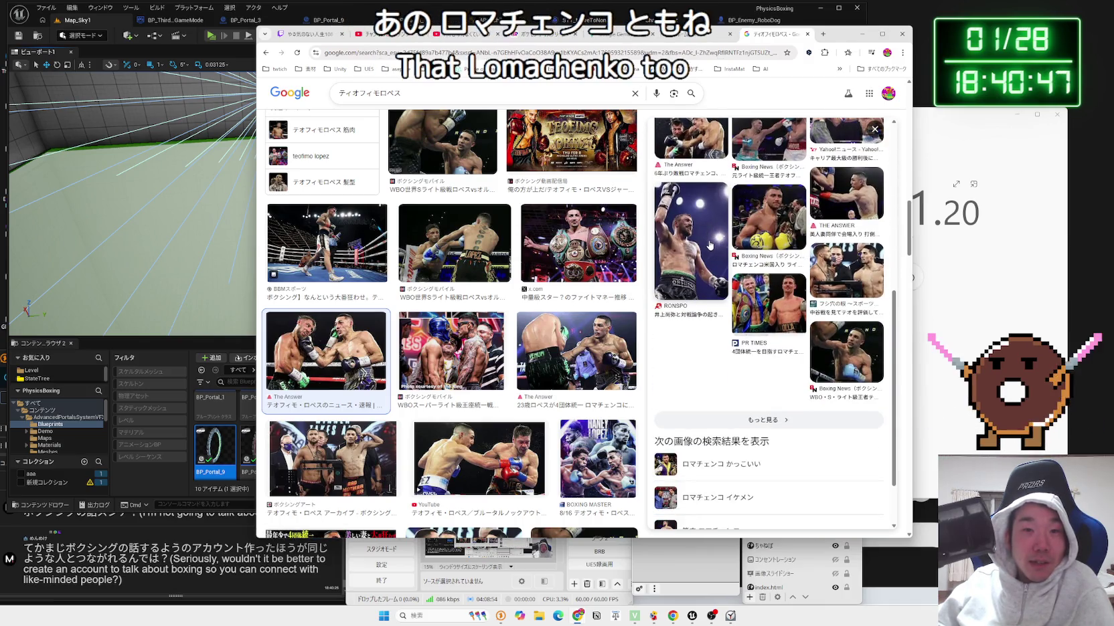
pyautogui.scroll(5, 710, 244)
pyautogui.scroll(2, 711, 245)
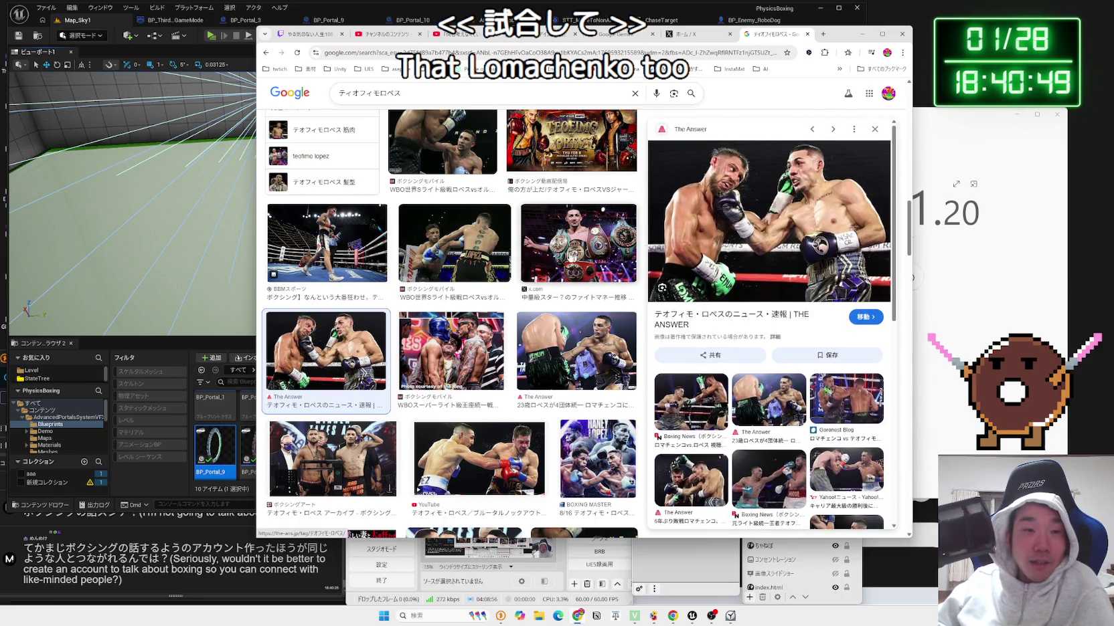
pyautogui.scroll(-2, 456, 305)
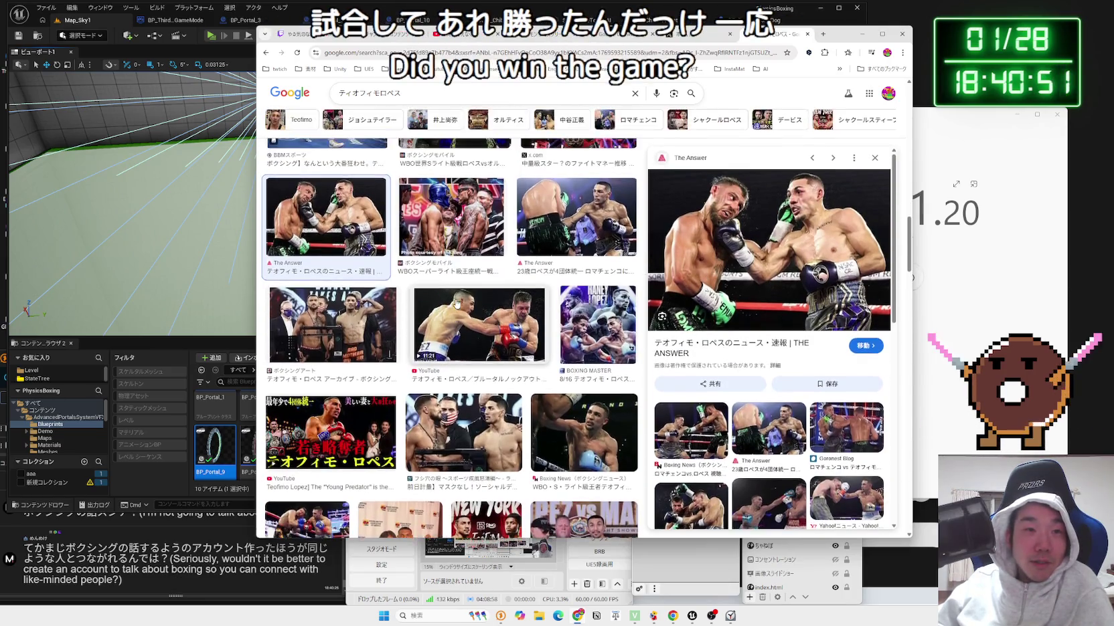
pyautogui.scroll(4, 350, 239)
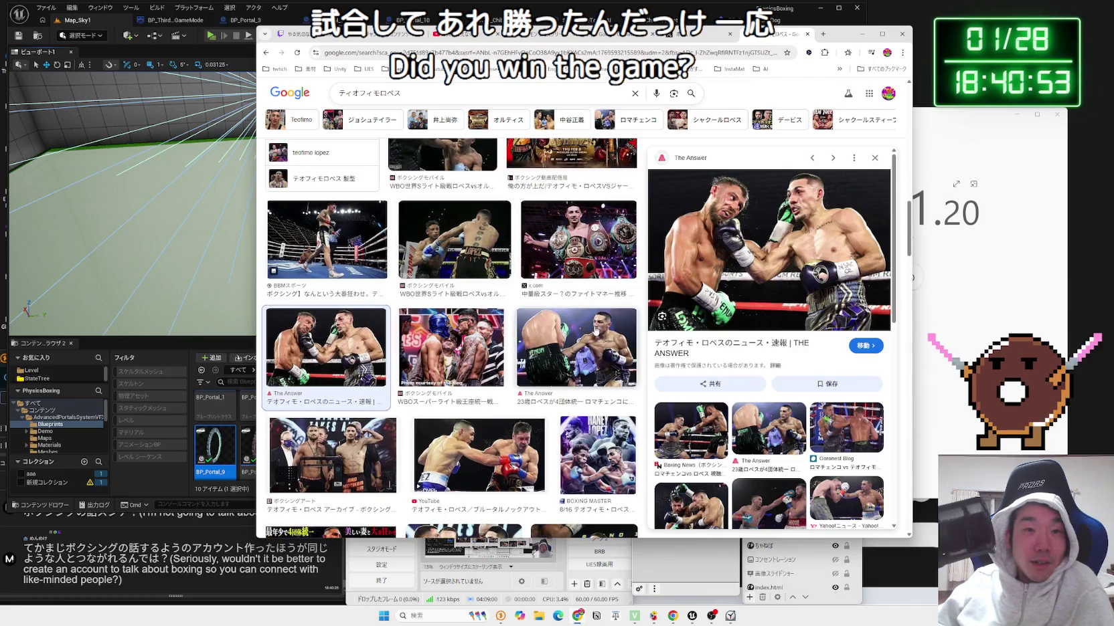
pyautogui.click(576, 490)
pyautogui.scroll(5, 595, 328)
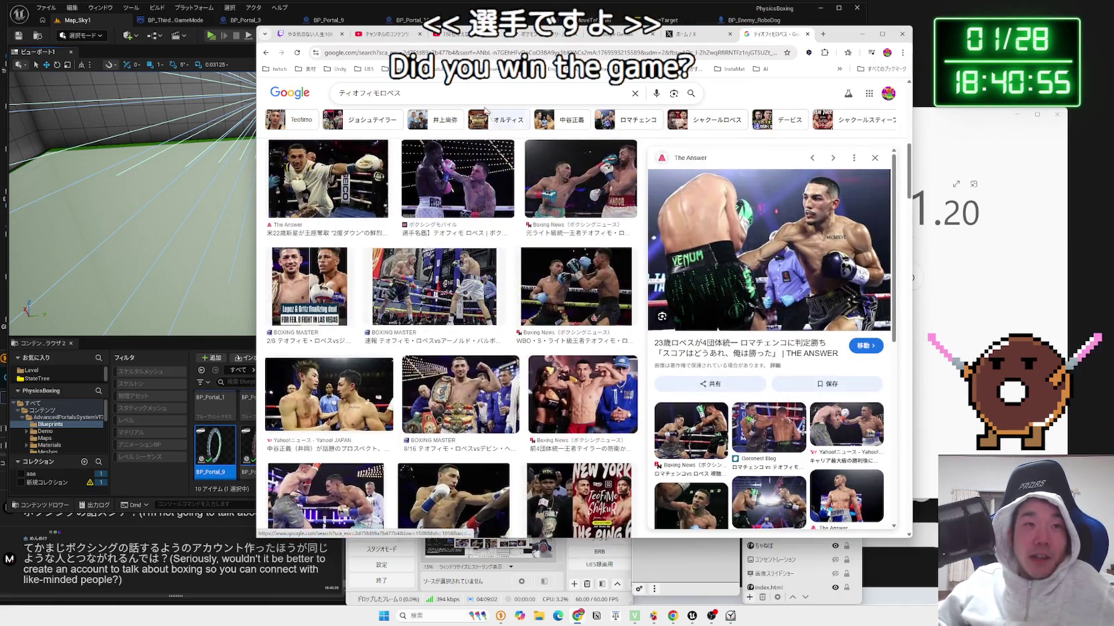
# Clear the search query and close the Google Images tab to return to X.
pyautogui.doubleClick(369, 93)
pyautogui.press('BackSpace')
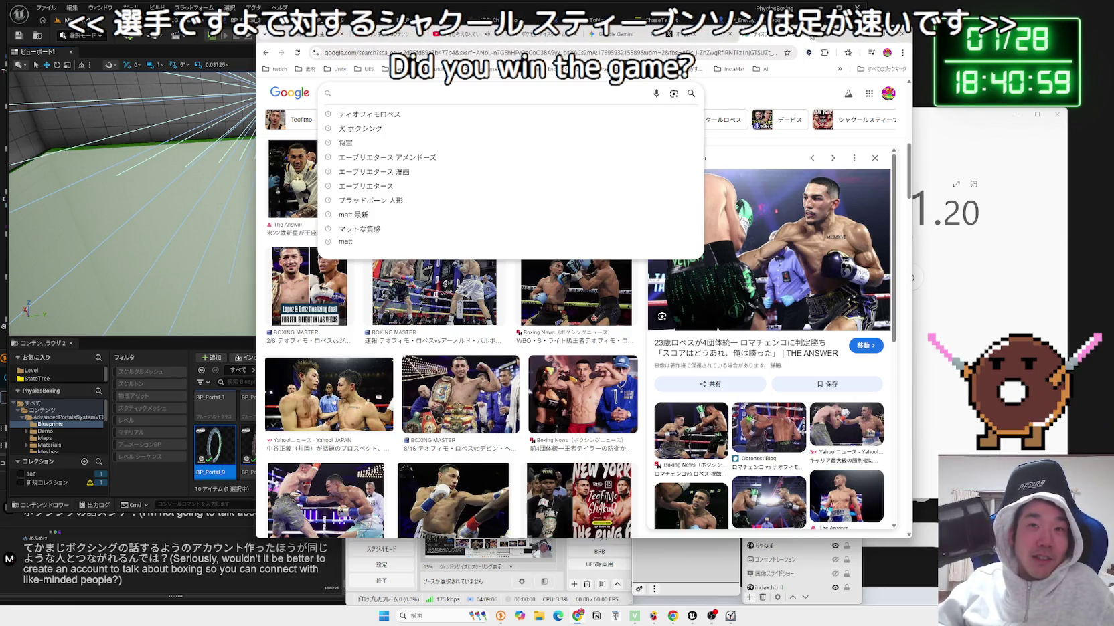
pyautogui.click(811, 35)
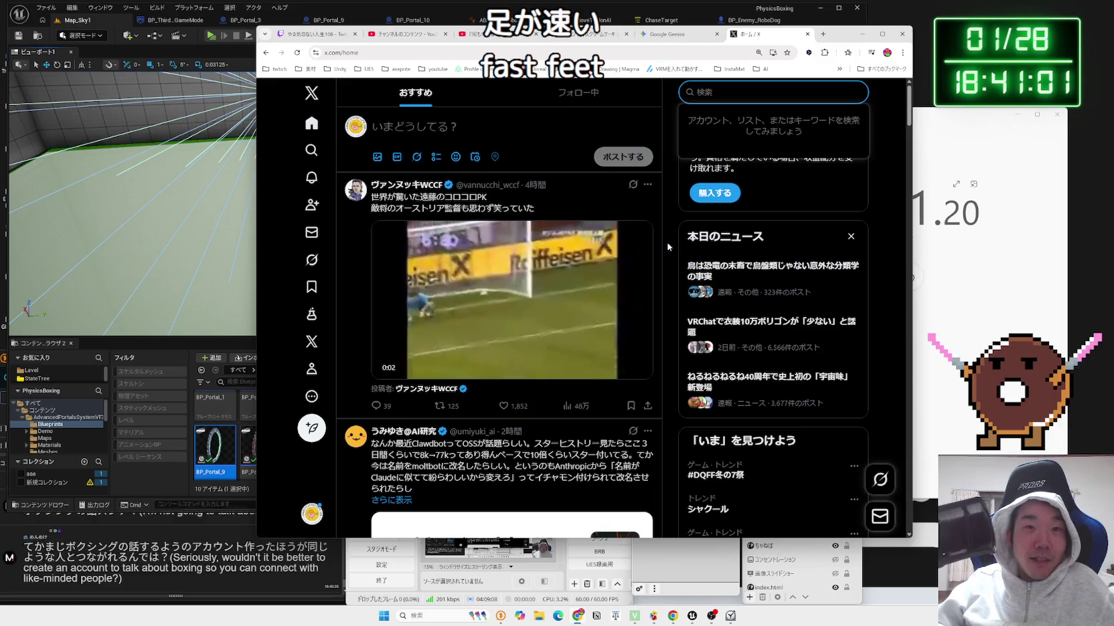
# Scroll the X home timeline, then start a new blank Google tab.
pyautogui.scroll(-6, 670, 241)
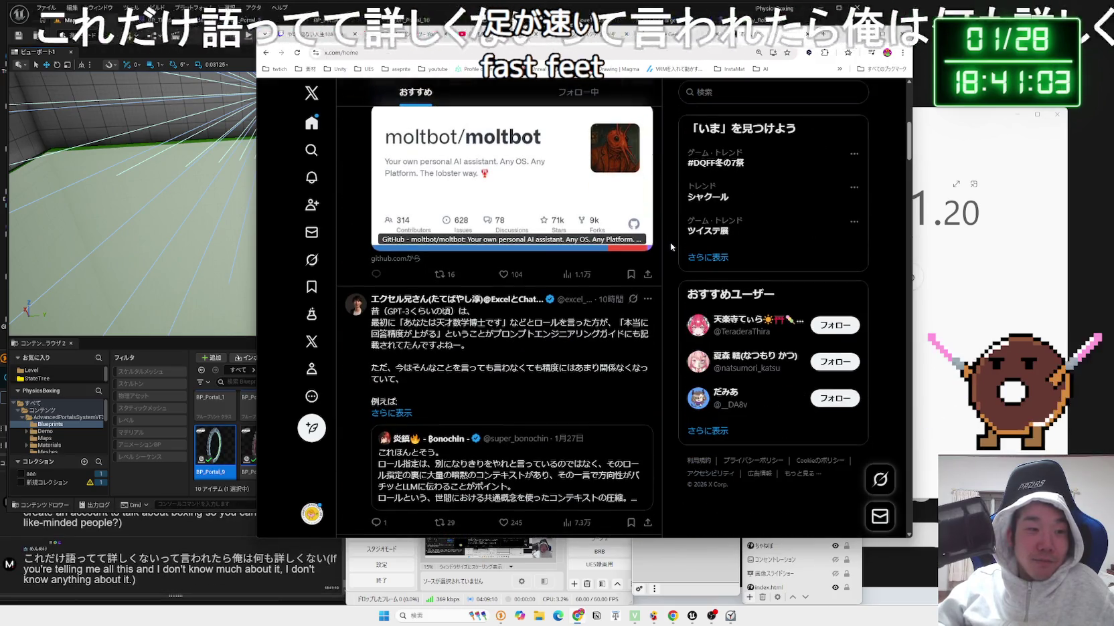
pyautogui.scroll(-4, 669, 242)
pyautogui.scroll(-3, 670, 242)
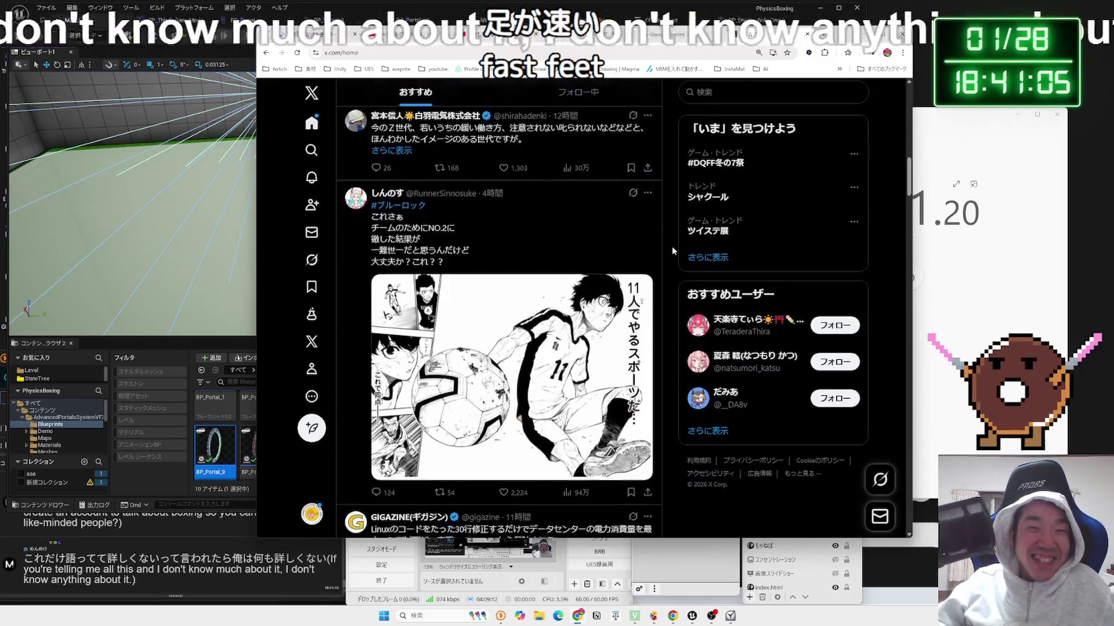
pyautogui.scroll(-5, 673, 251)
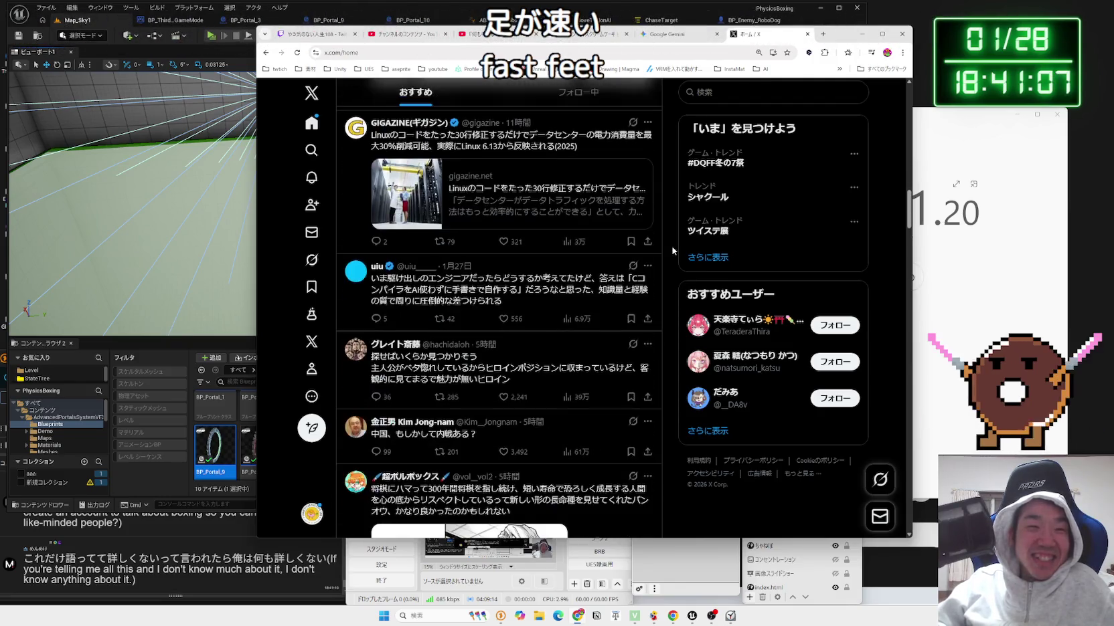
pyautogui.scroll(10, 672, 250)
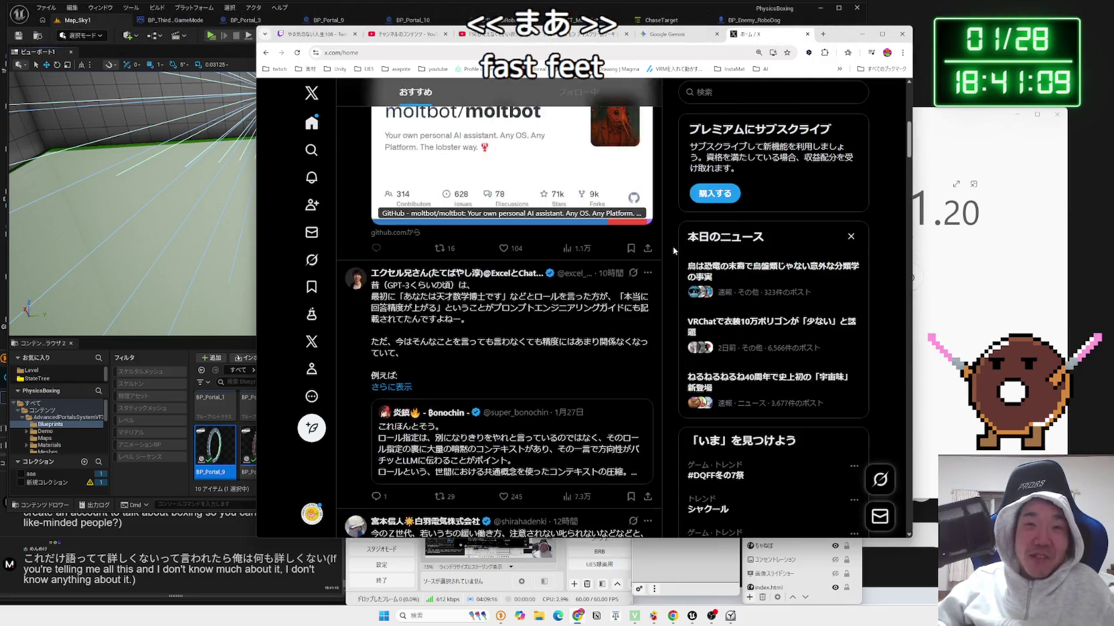
pyautogui.scroll(3, 673, 251)
pyautogui.click(822, 35)
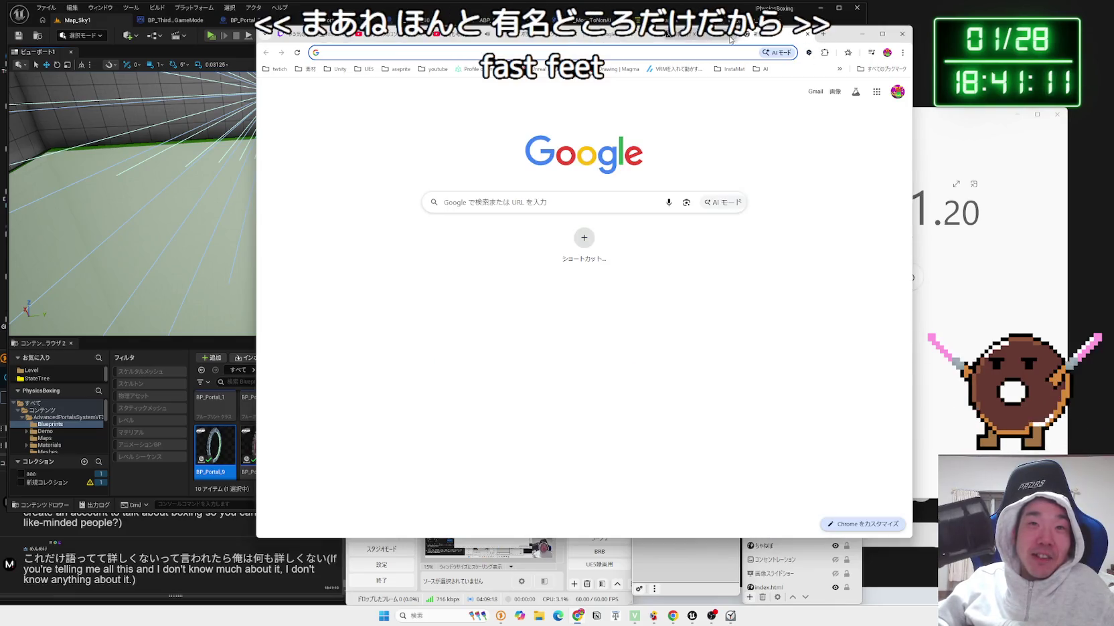
# Search for ボクシング チャンピオン 一覧 and open Wikipedia's ボクシング現王者一覧 page.
pyautogui.click(689, 50)
pyautogui.write('ボクシング')
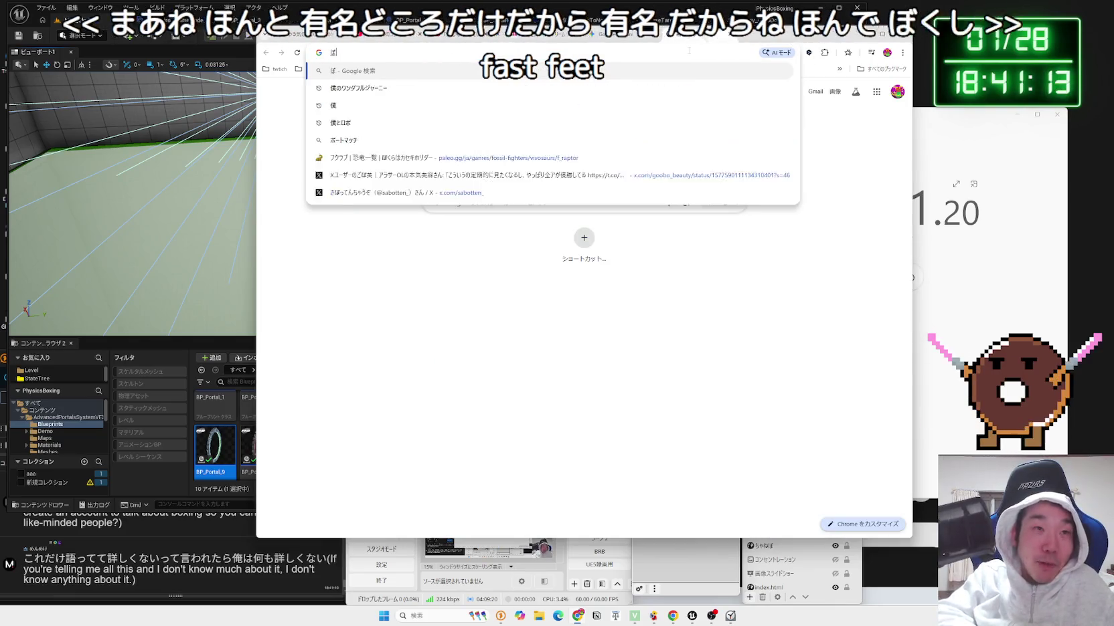
pyautogui.write('ちゃん')
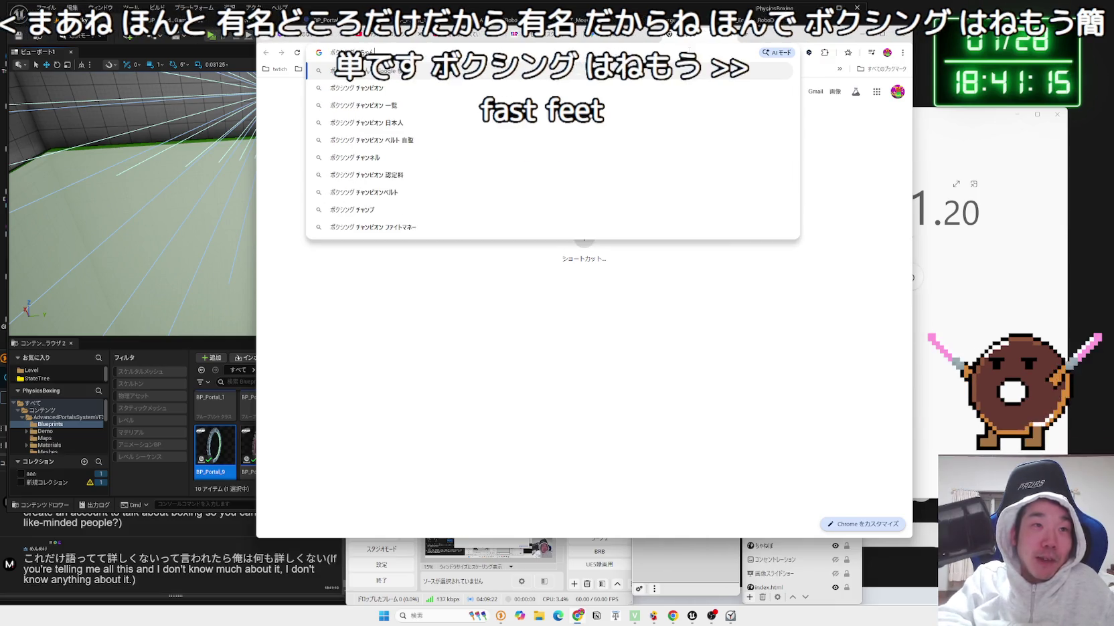
pyautogui.write('ぴおん 一覧')
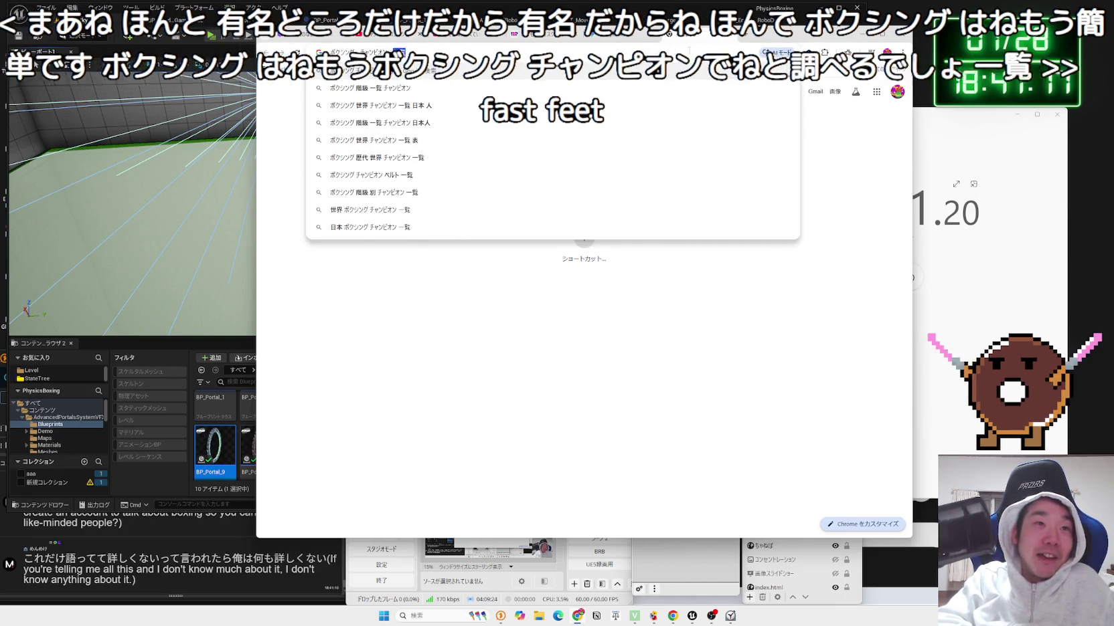
pyautogui.press('Return')
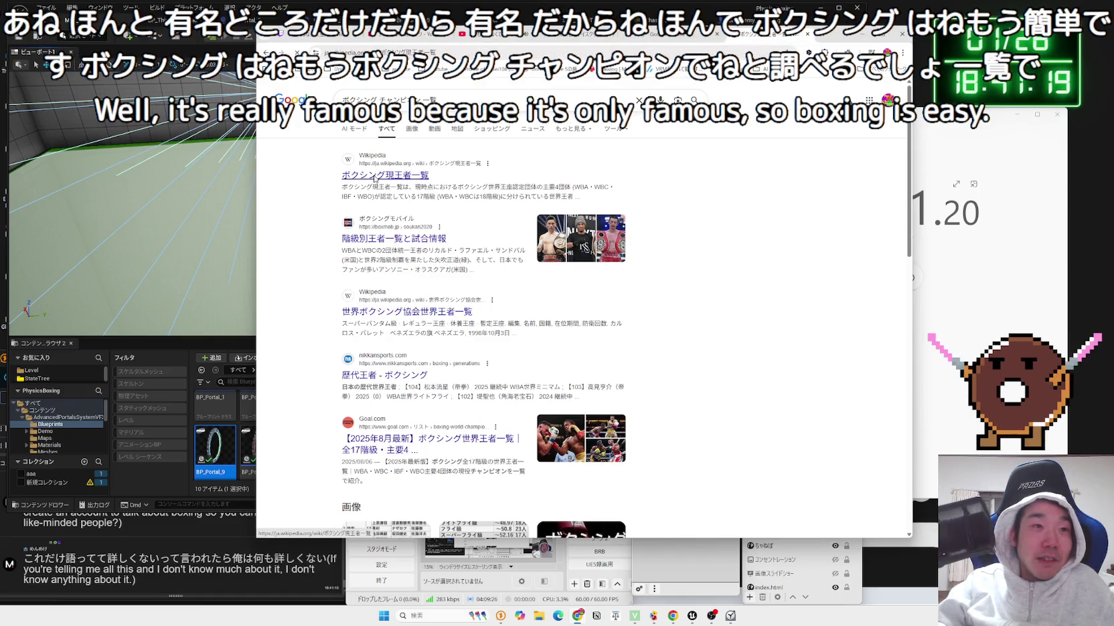
pyautogui.click(375, 175)
pyautogui.scroll(-15, 567, 294)
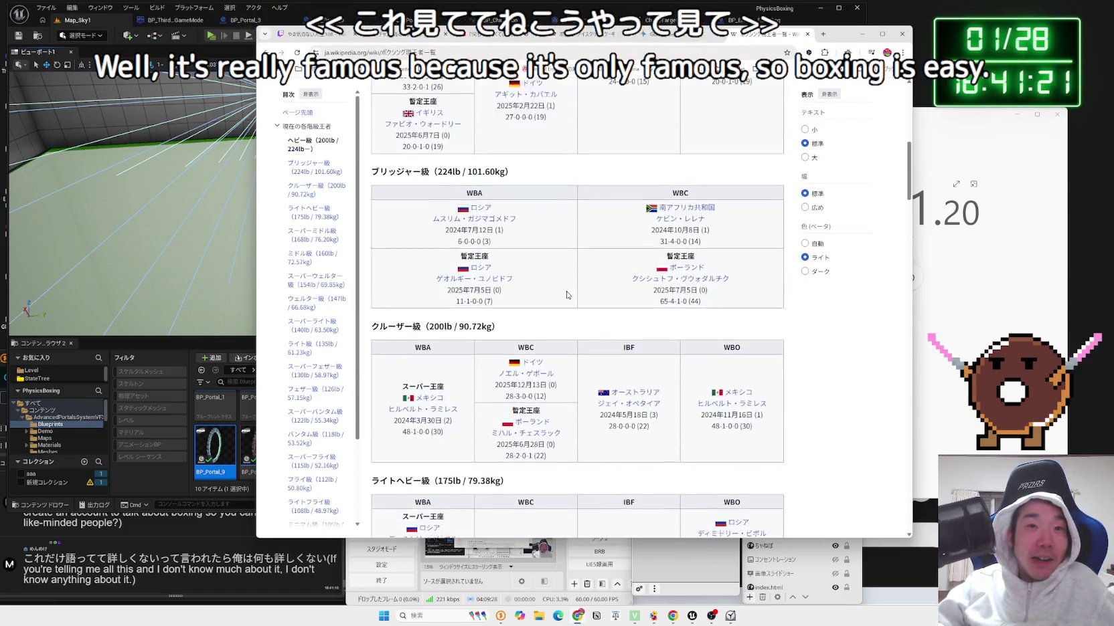
# Scroll the champion tables by weight class, briefly checking the already-open boxer article tab.
pyautogui.scroll(-10, 567, 295)
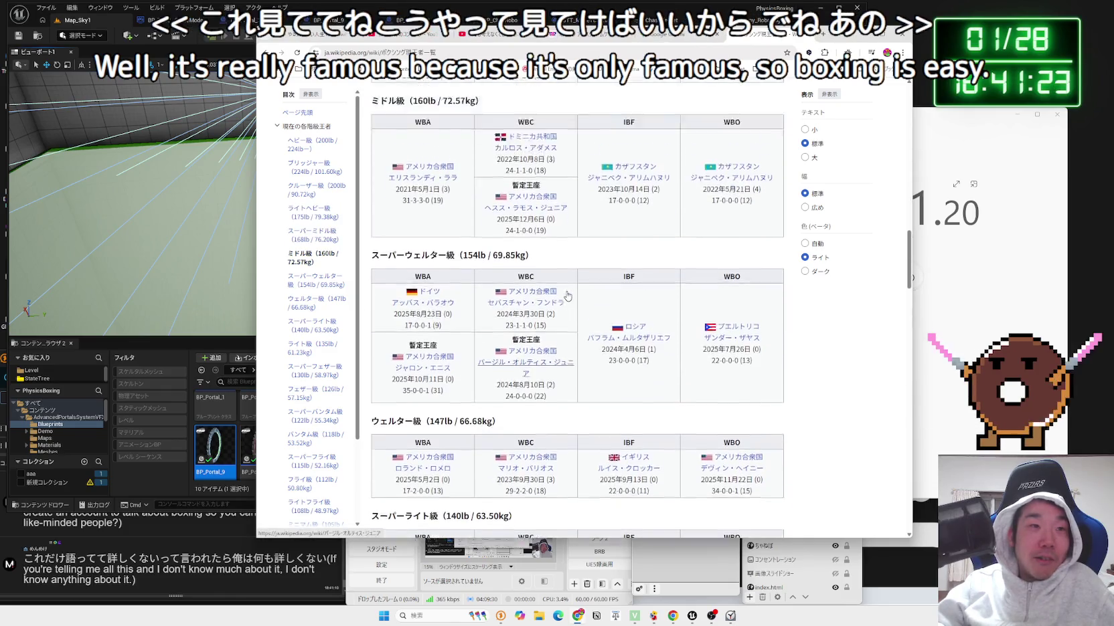
pyautogui.scroll(10, 567, 295)
pyautogui.scroll(-15, 567, 295)
pyautogui.scroll(-15, 567, 294)
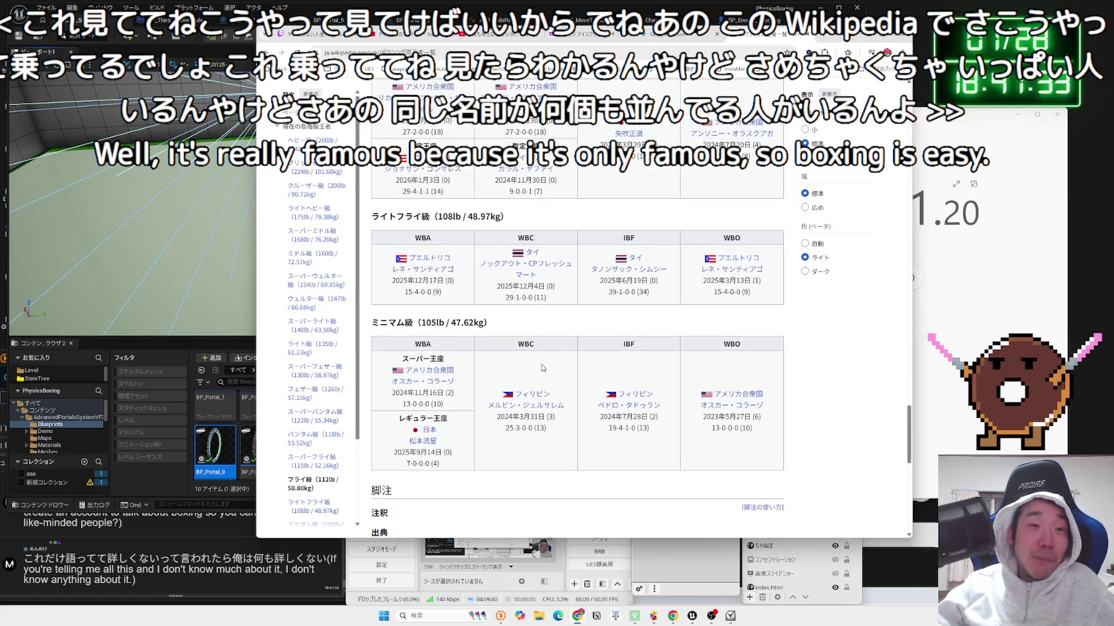
pyautogui.scroll(3, 536, 376)
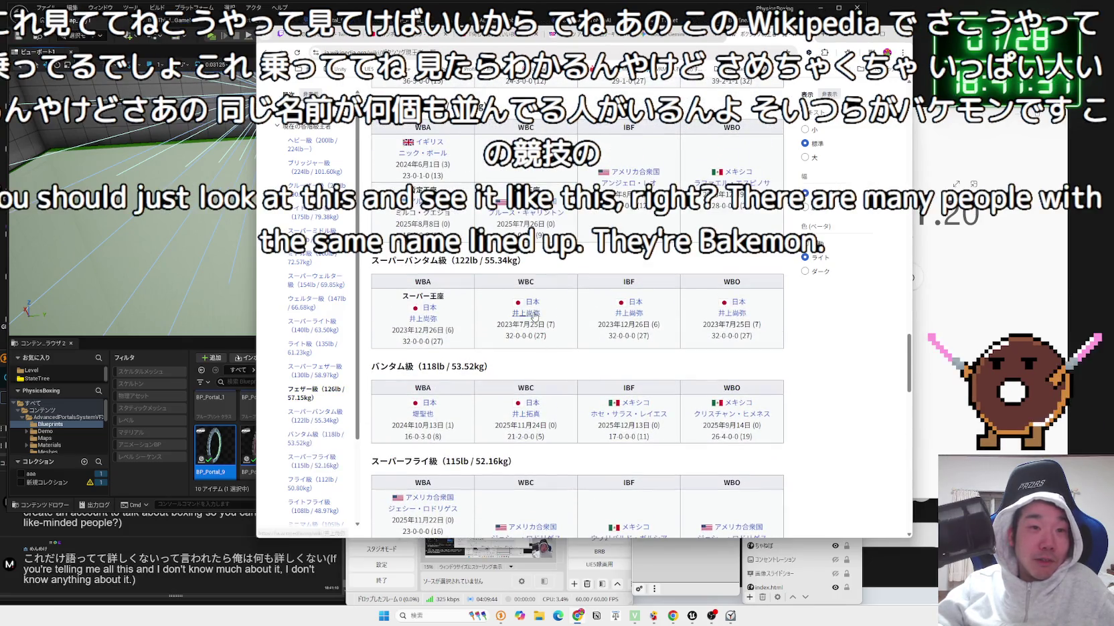
pyautogui.click(776, 39)
pyautogui.click(696, 35)
# Scroll back up and open heavyweight champion オレクサンドル・ウシク's article in a new tab.
pyautogui.scroll(4, 553, 316)
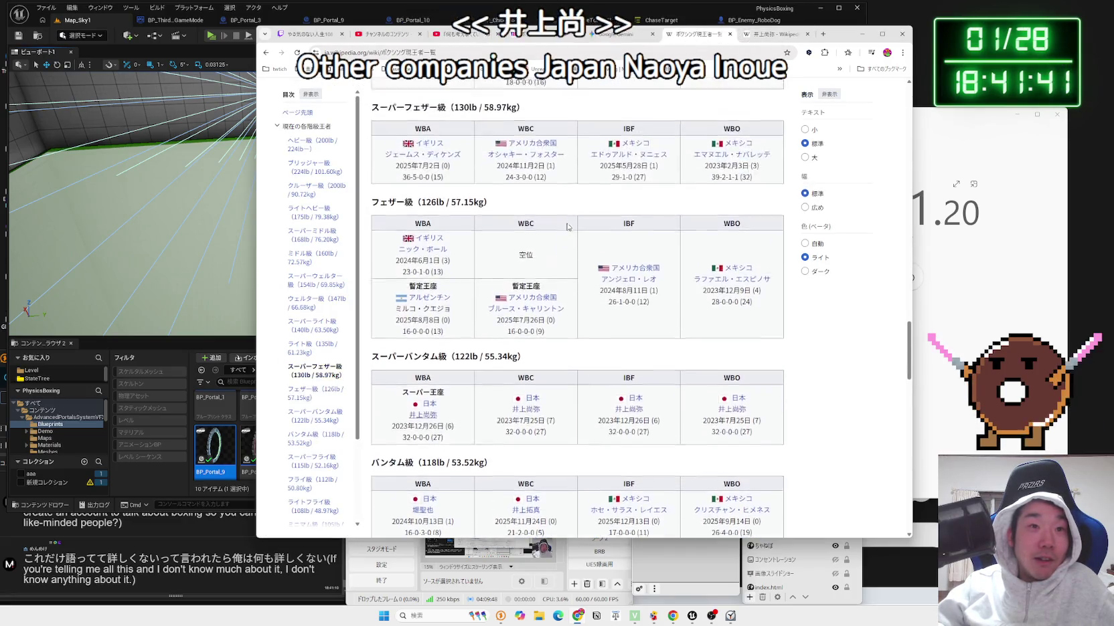
pyautogui.scroll(2, 554, 315)
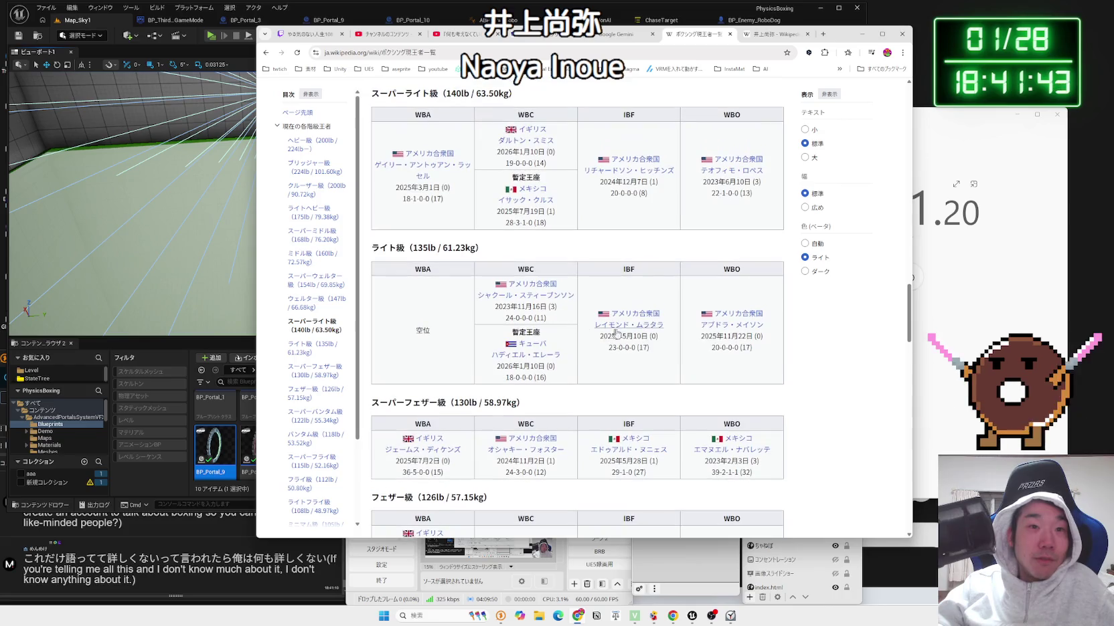
pyautogui.scroll(2, 643, 274)
pyautogui.scroll(3, 650, 268)
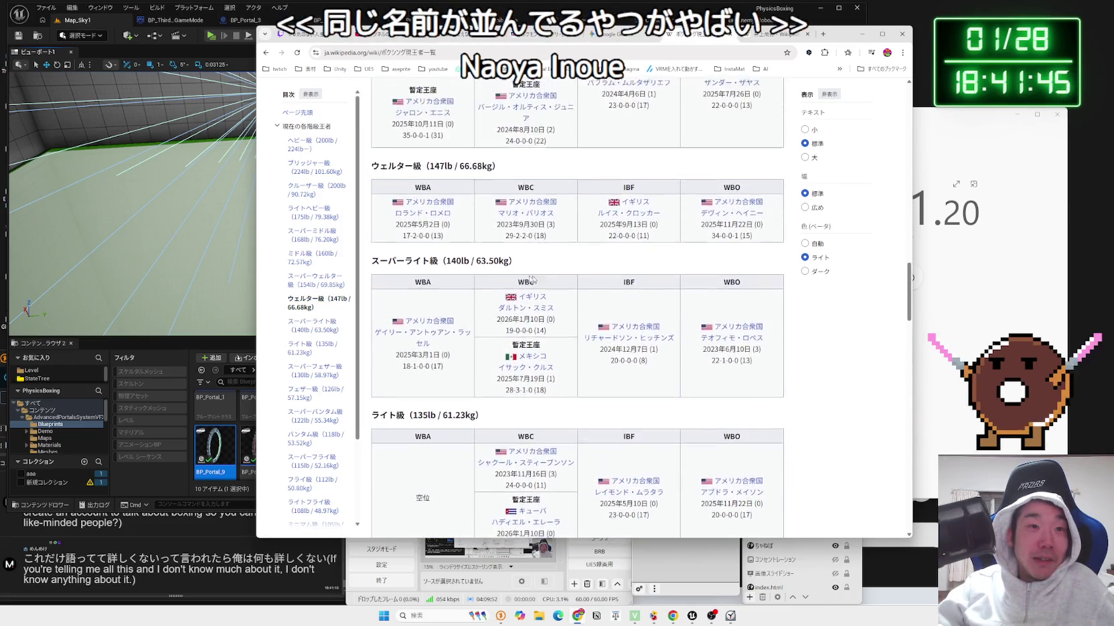
pyautogui.scroll(2, 613, 302)
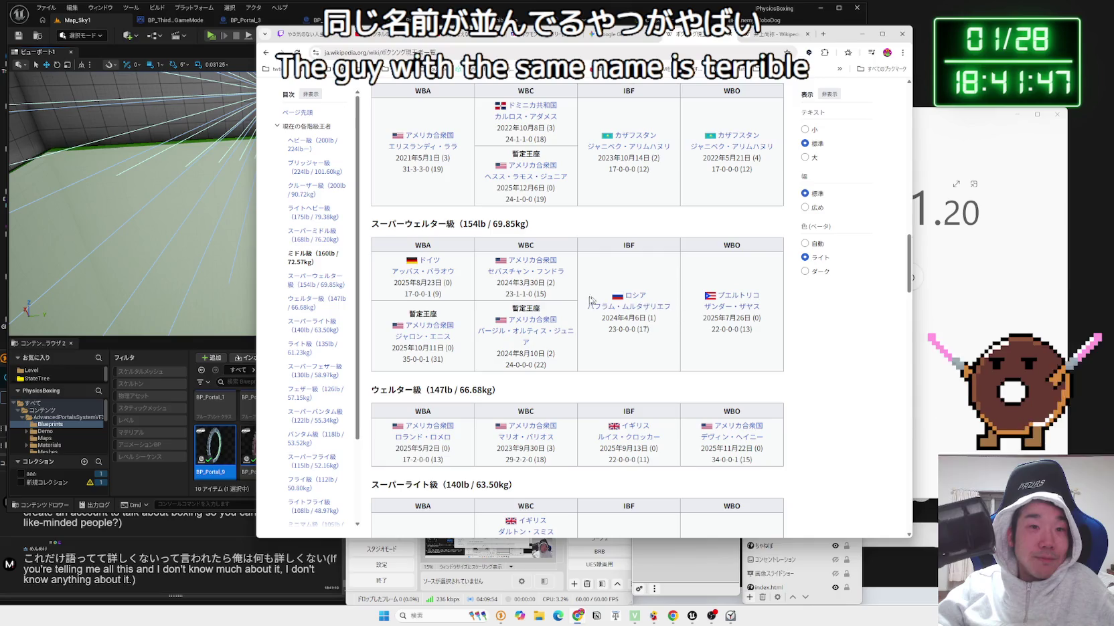
pyautogui.scroll(2, 590, 301)
pyautogui.scroll(2, 464, 286)
pyautogui.scroll(1, 464, 285)
pyautogui.scroll(2, 471, 300)
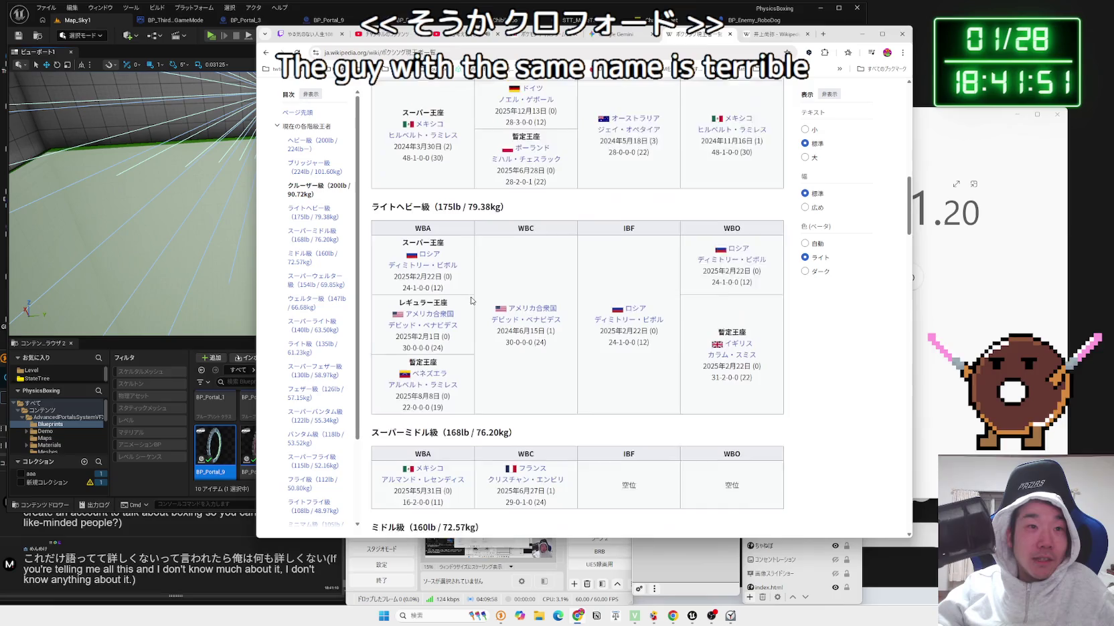
pyautogui.scroll(2, 471, 301)
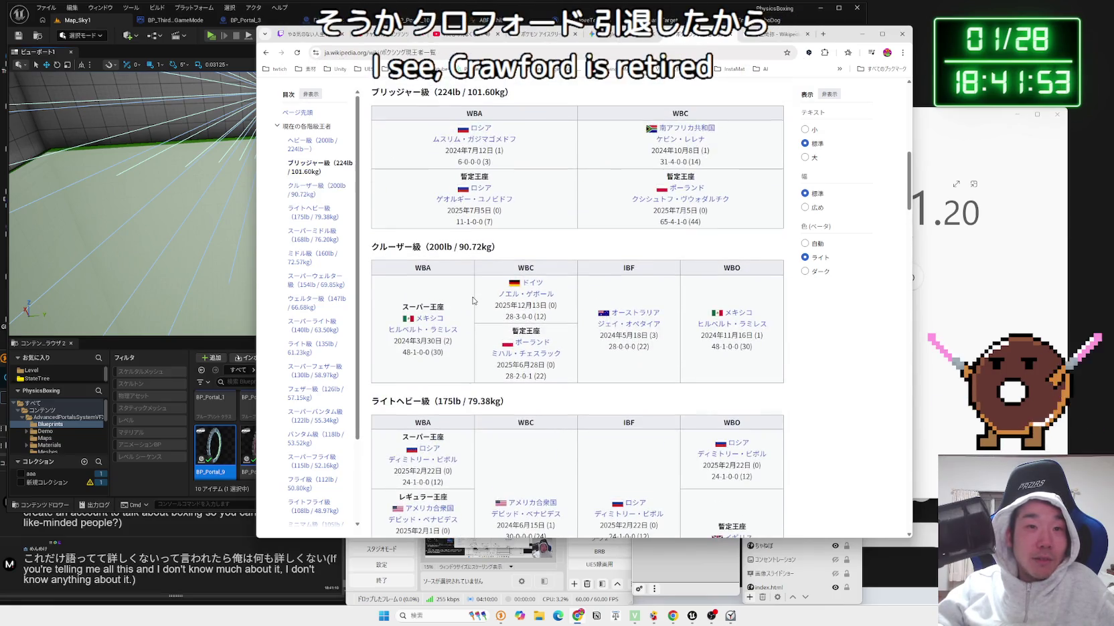
pyautogui.scroll(2, 631, 318)
pyautogui.scroll(3, 631, 318)
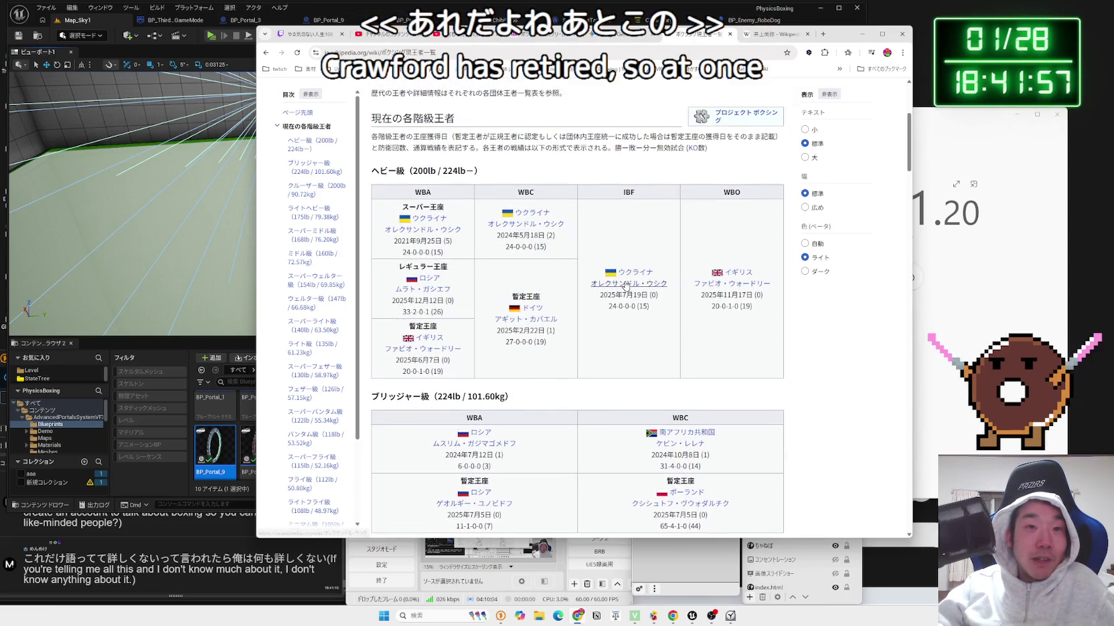
pyautogui.middleClick(628, 283)
pyautogui.click(770, 35)
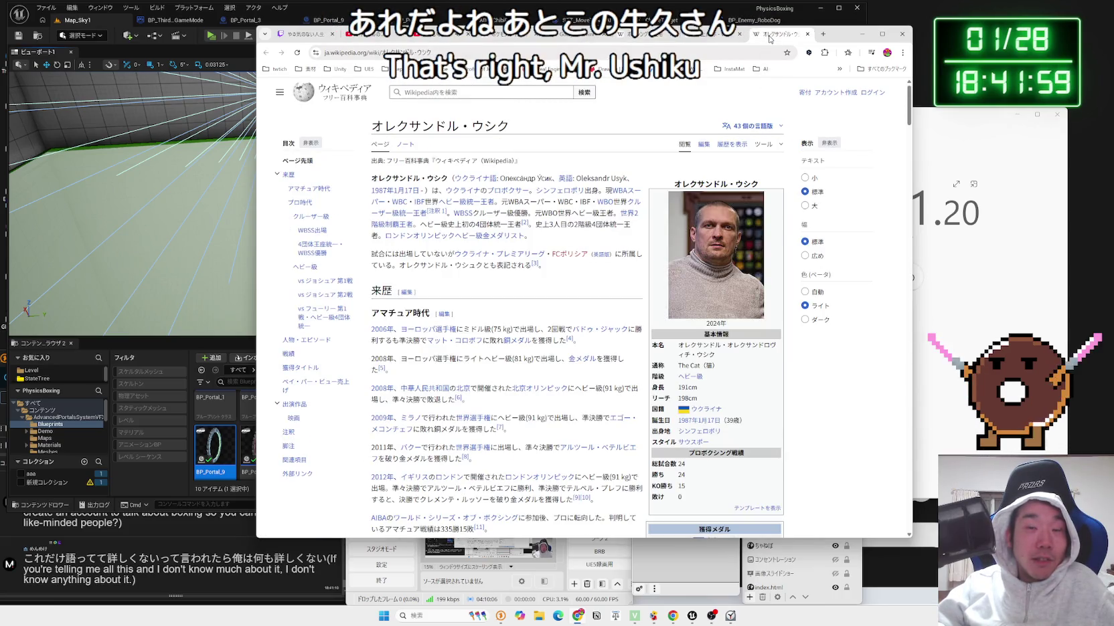
# From the champions list, open ジェシー・ロドリゲス's article in a new tab and view it.
pyautogui.click(646, 35)
pyautogui.scroll(-10, 528, 270)
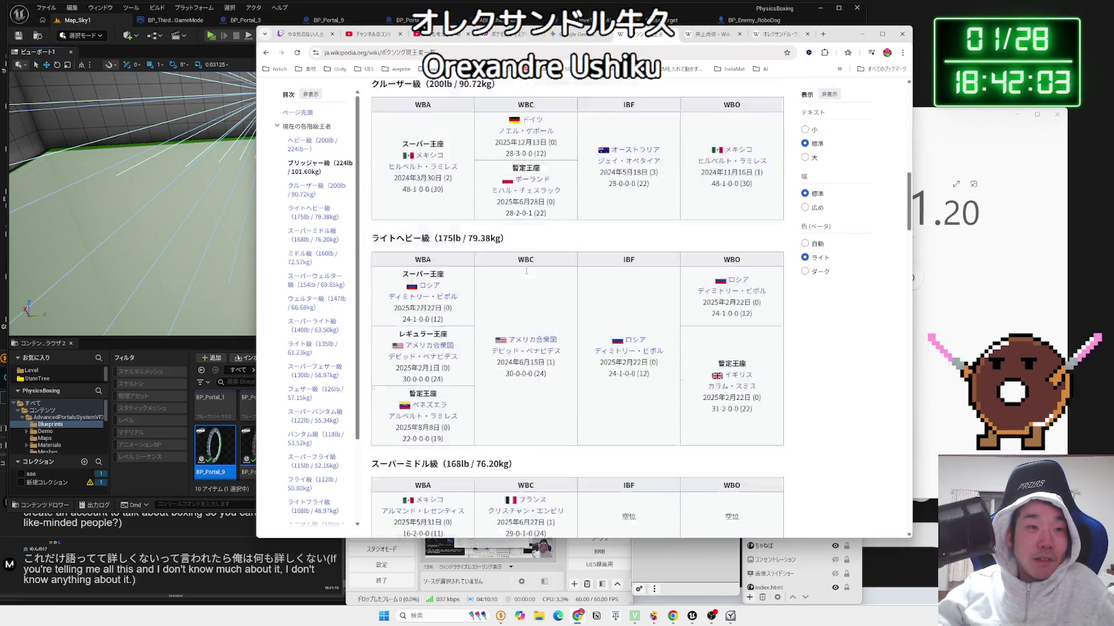
pyautogui.scroll(-12, 527, 271)
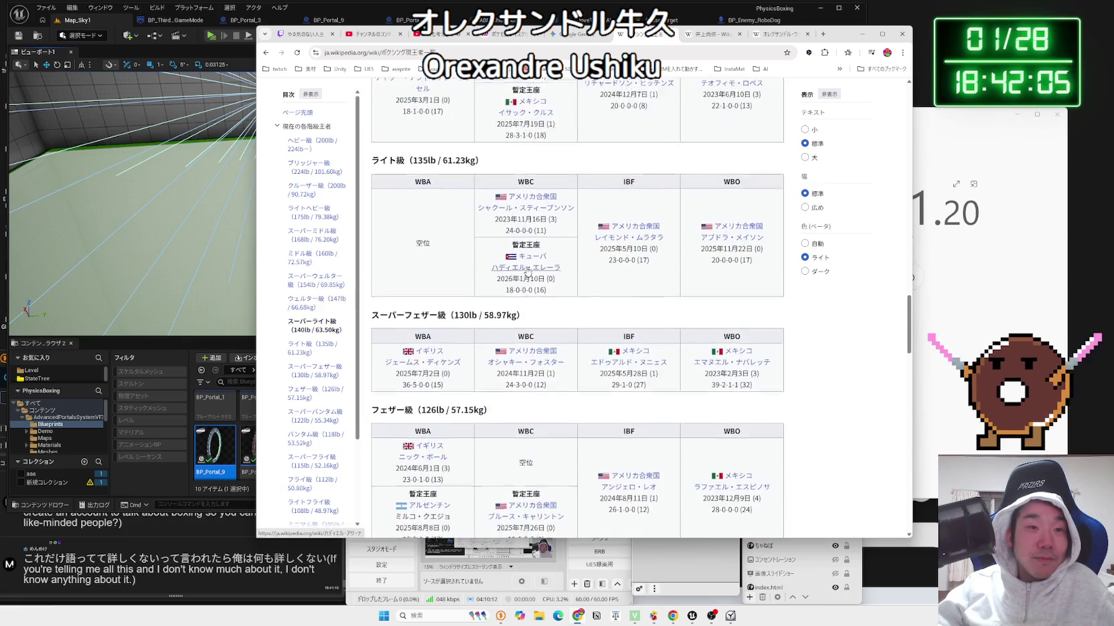
pyautogui.scroll(-1, 527, 270)
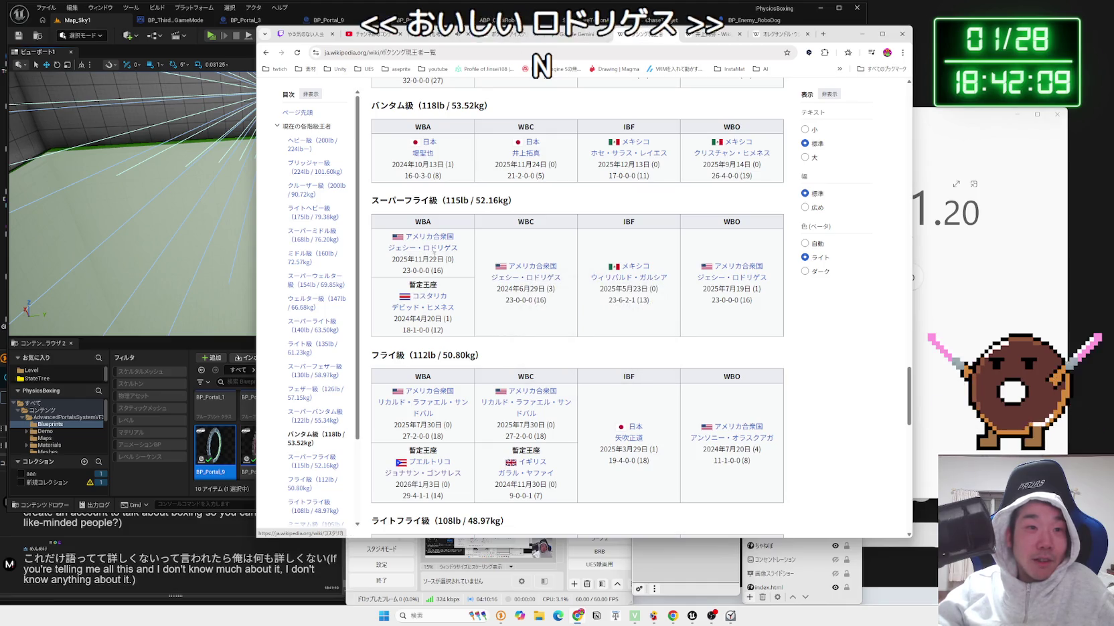
pyautogui.middleClick(744, 278)
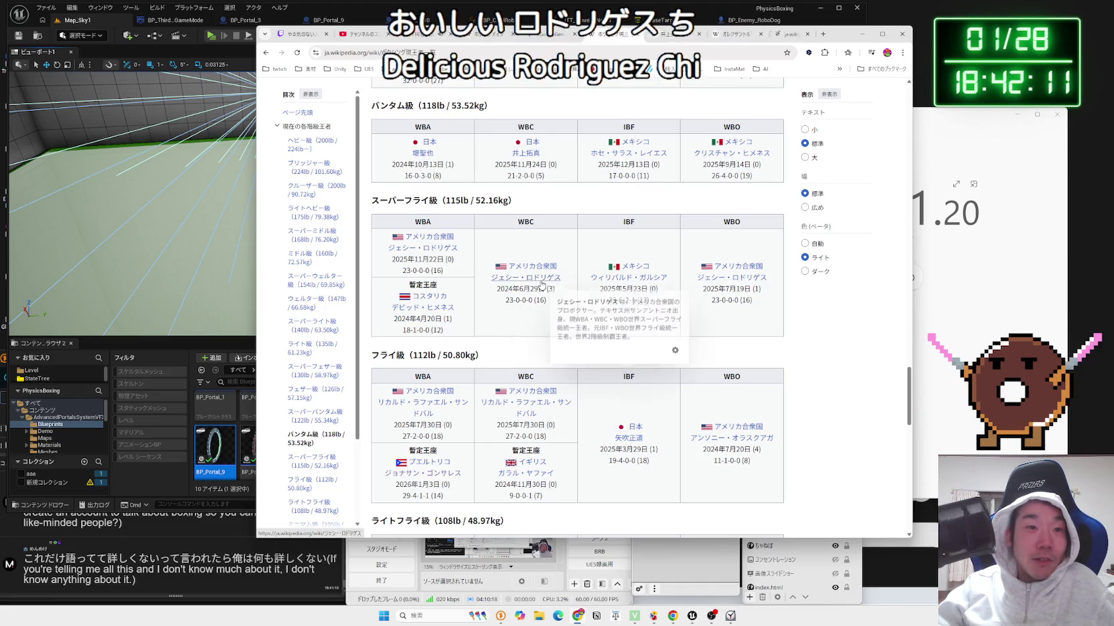
pyautogui.click(762, 42)
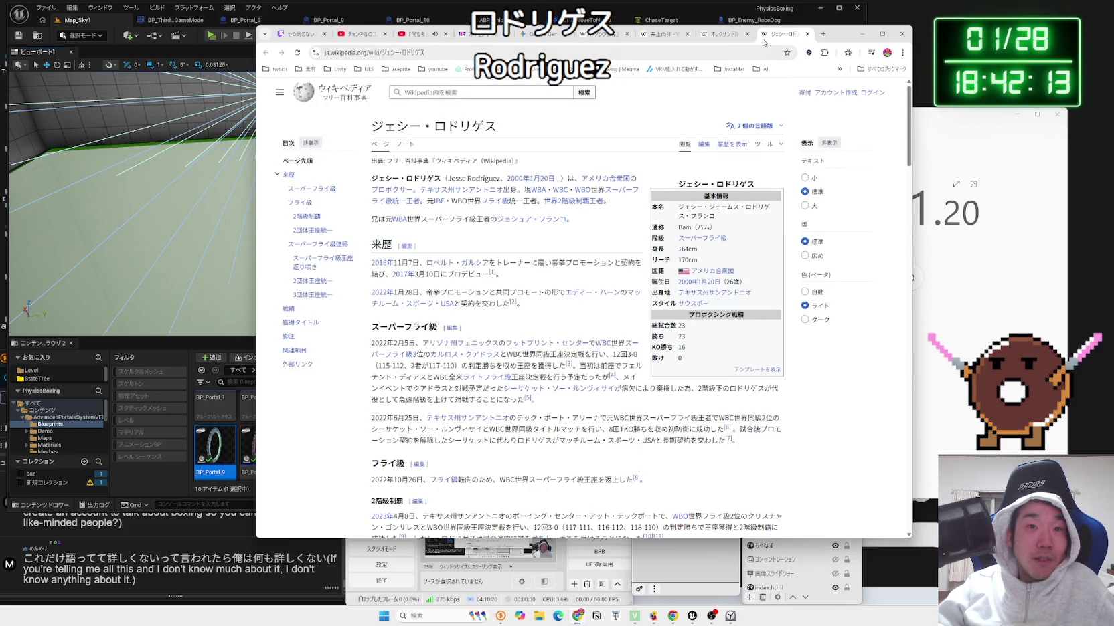
# Select the name ジェシー・ロドリゲス, search it on Google, and enlarge the first photo.
pyautogui.scroll(-2, 593, 182)
pyautogui.scroll(2, 569, 174)
pyautogui.moveTo(498, 128); pyautogui.dragTo(372, 131)
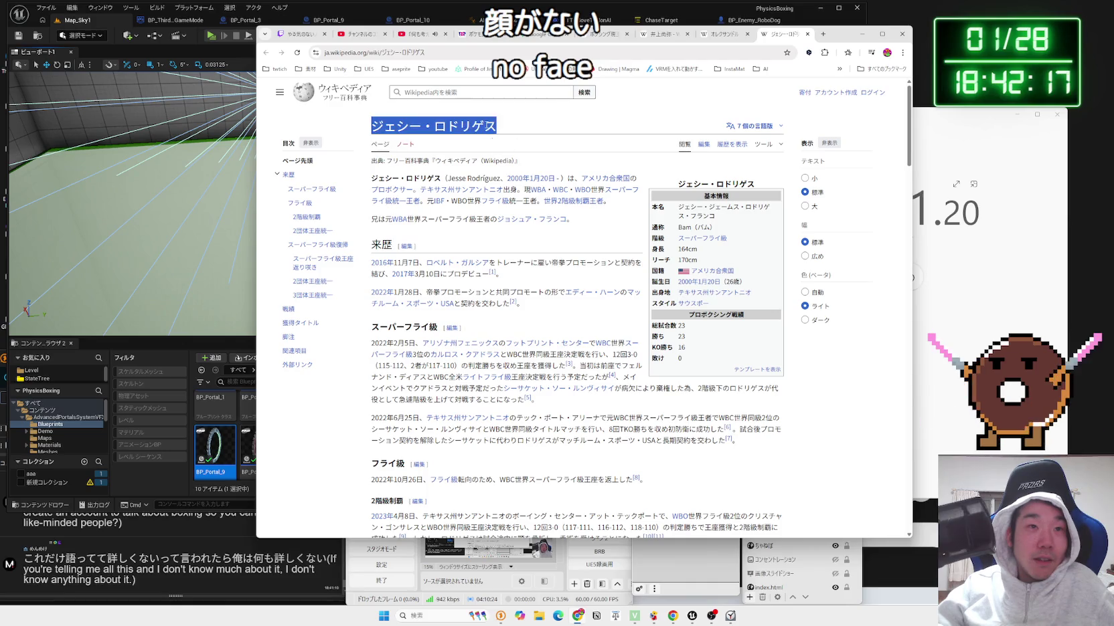
pyautogui.rightClick(485, 125)
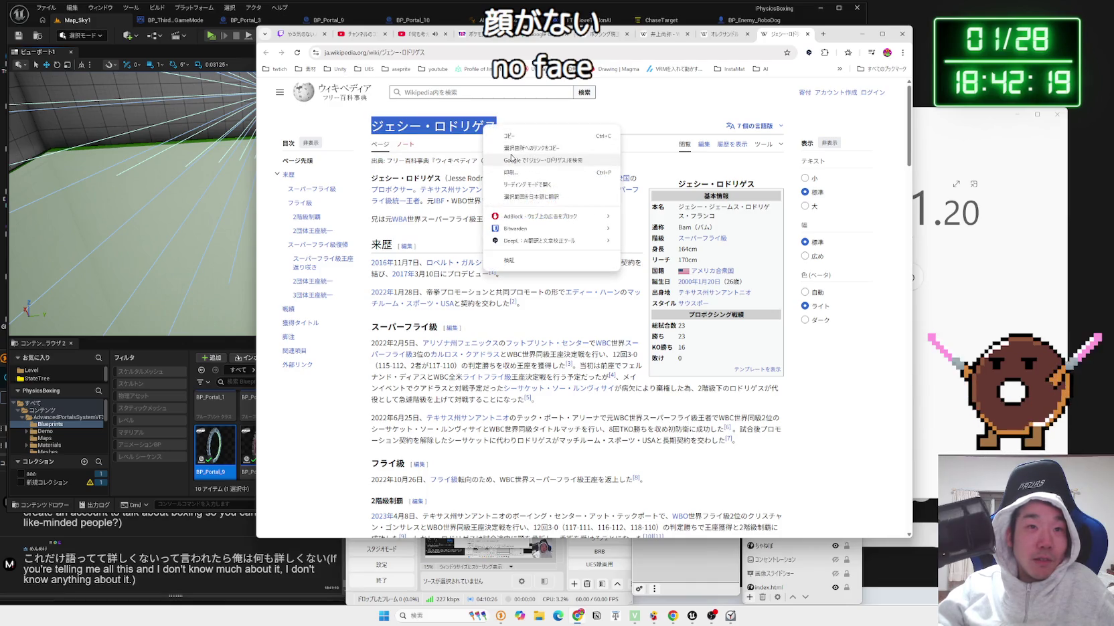
pyautogui.click(510, 159)
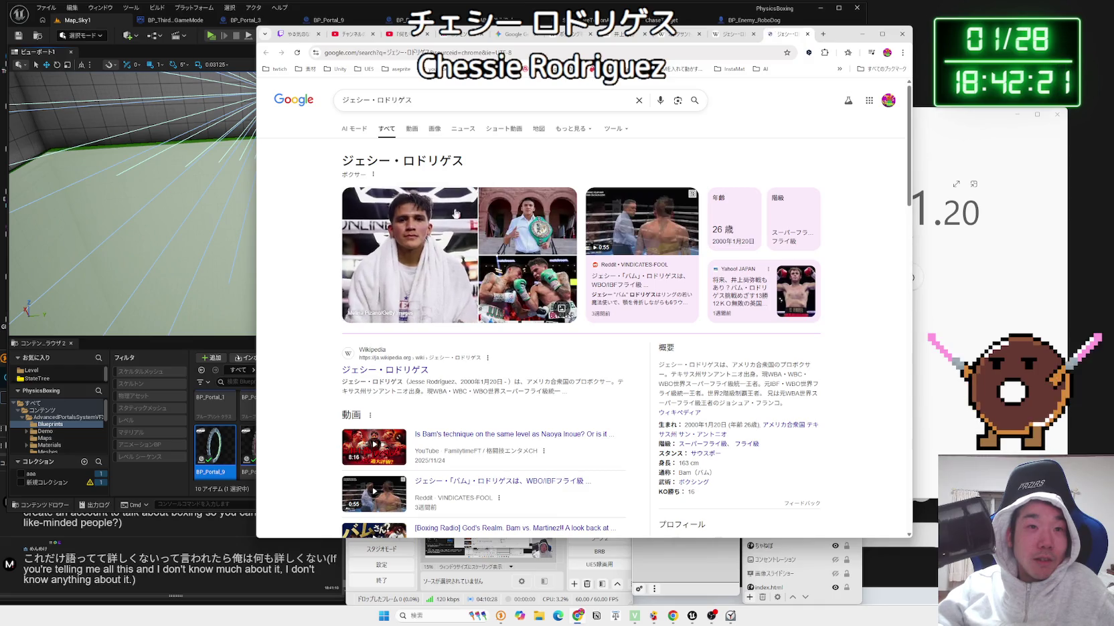
pyautogui.click(441, 261)
pyautogui.scroll(-3, 508, 248)
pyautogui.scroll(3, 509, 248)
# Close the search, boxer article, champions list and Gemini tabs, leaving a blank new tab.
pyautogui.click(808, 34)
pyautogui.click(807, 34)
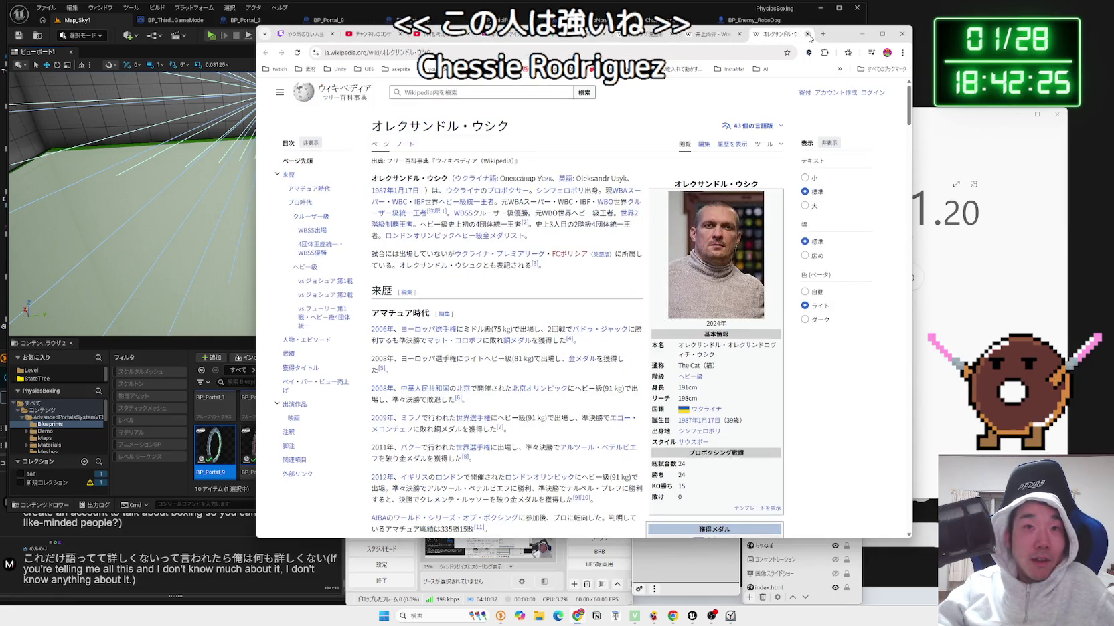
pyautogui.click(808, 34)
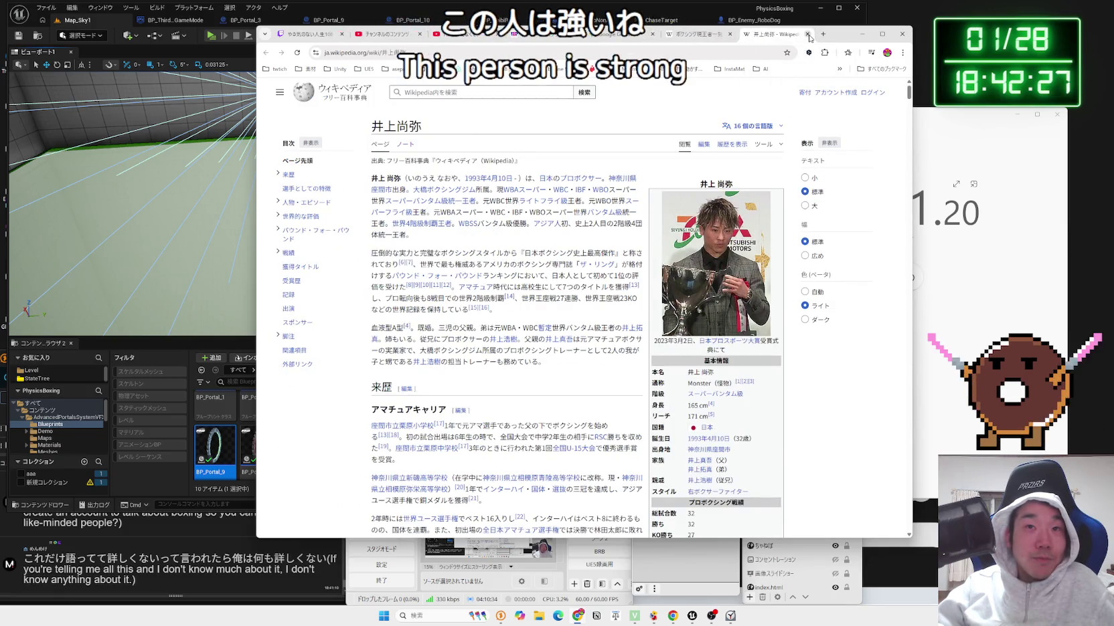
pyautogui.click(808, 35)
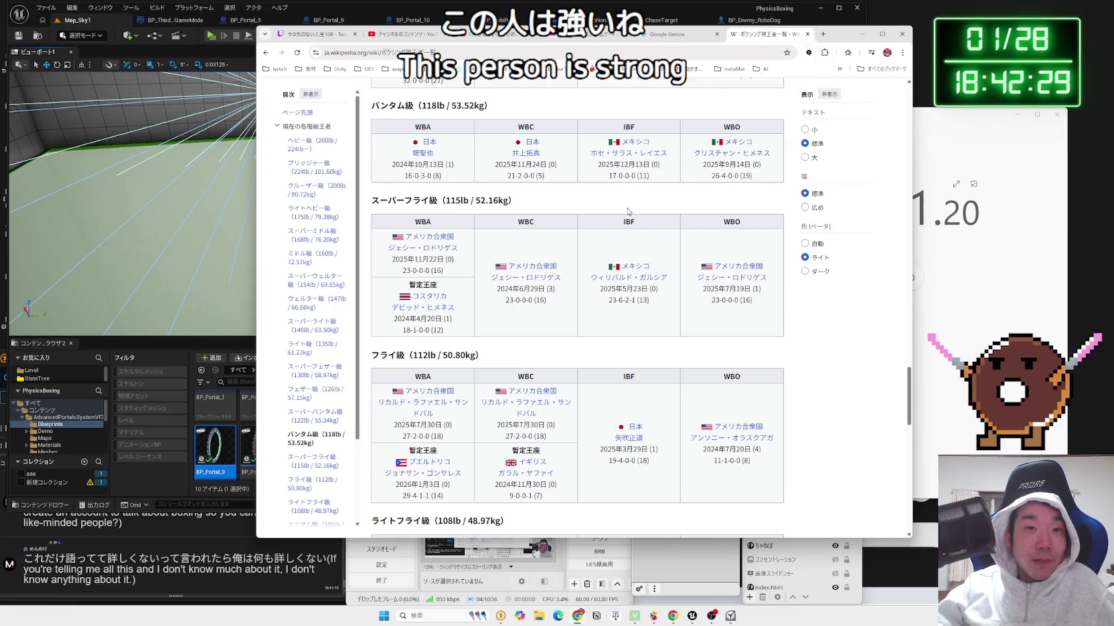
pyautogui.scroll(-3, 628, 211)
pyautogui.scroll(5, 627, 211)
pyautogui.scroll(-2, 628, 211)
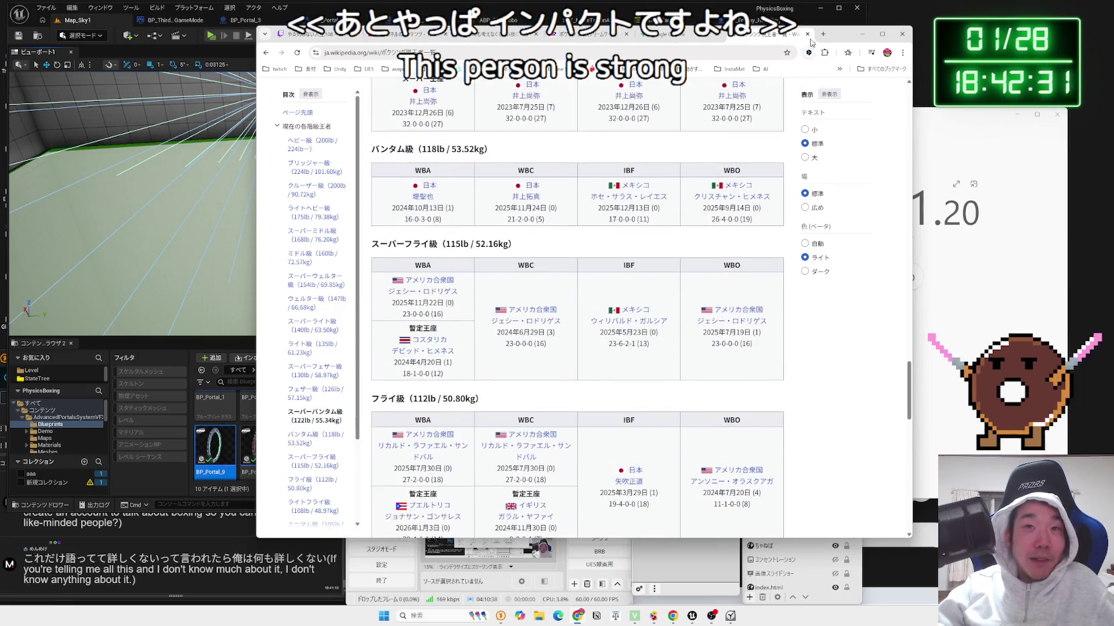
pyautogui.click(808, 34)
pyautogui.click(794, 35)
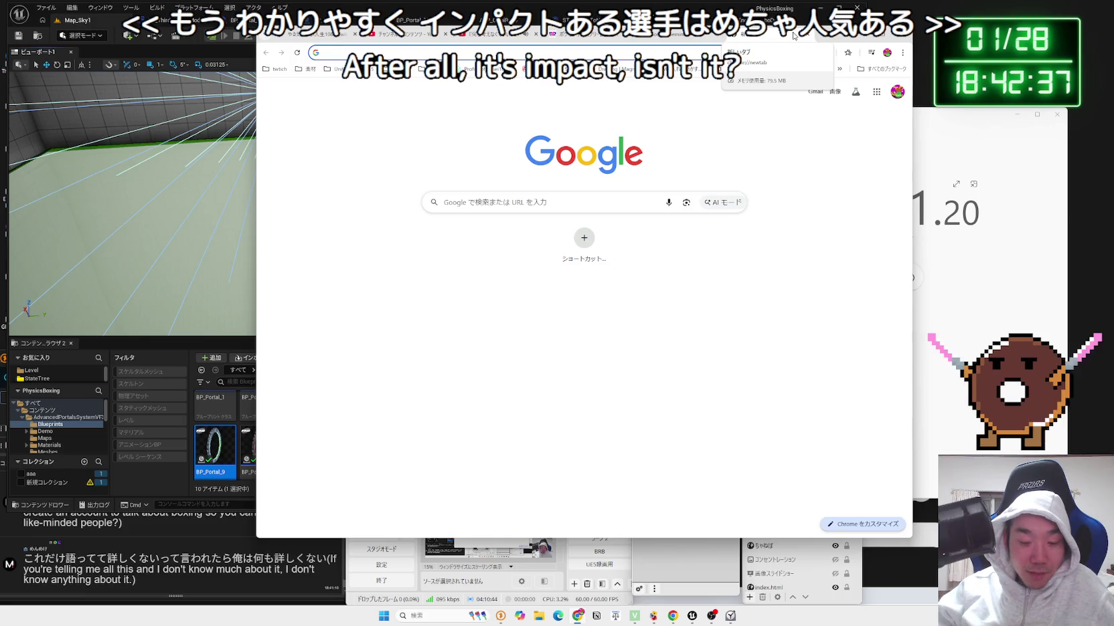
# Search Google for ベンウィティカー, converting the typed name to katakana.
pyautogui.write('べんうぃてぃn')
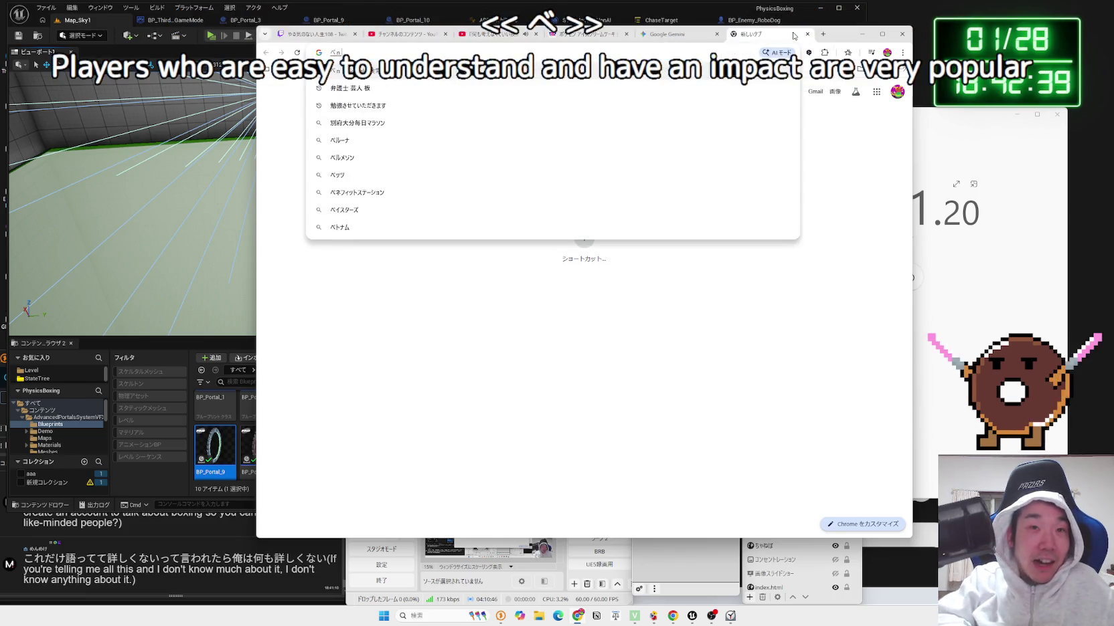
pyautogui.press('BackSpace')
pyautogui.write('かー')
pyautogui.press('space')
pyautogui.press('space')
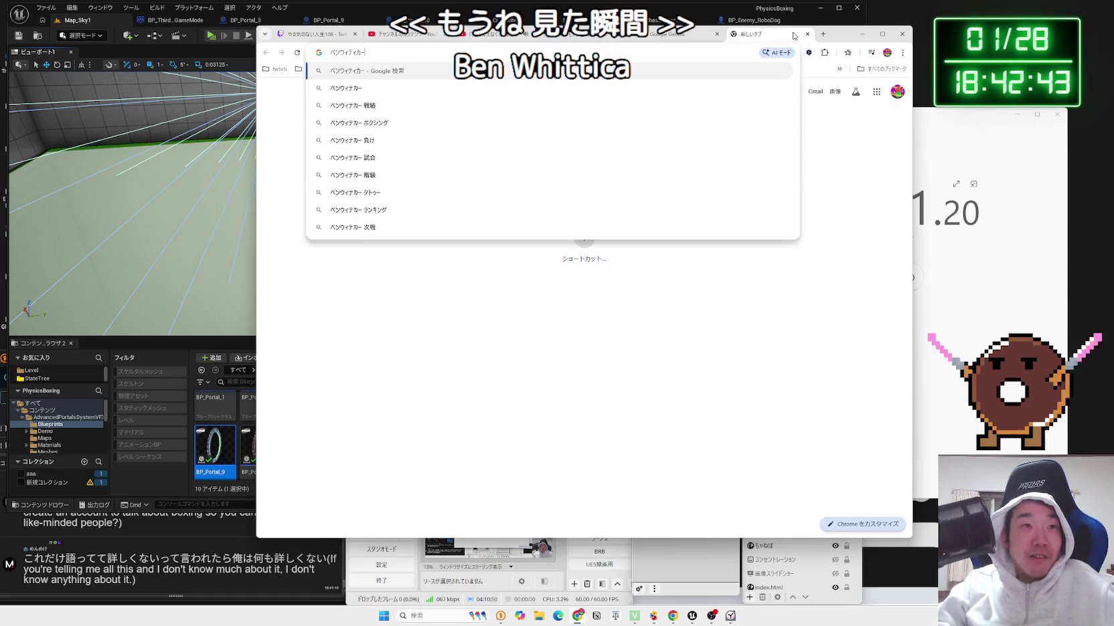
pyautogui.press('Return')
pyautogui.press('Return')
# Filter to short videos and play the 'Nobody can hit him' clip.
pyautogui.scroll(-2, 460, 200)
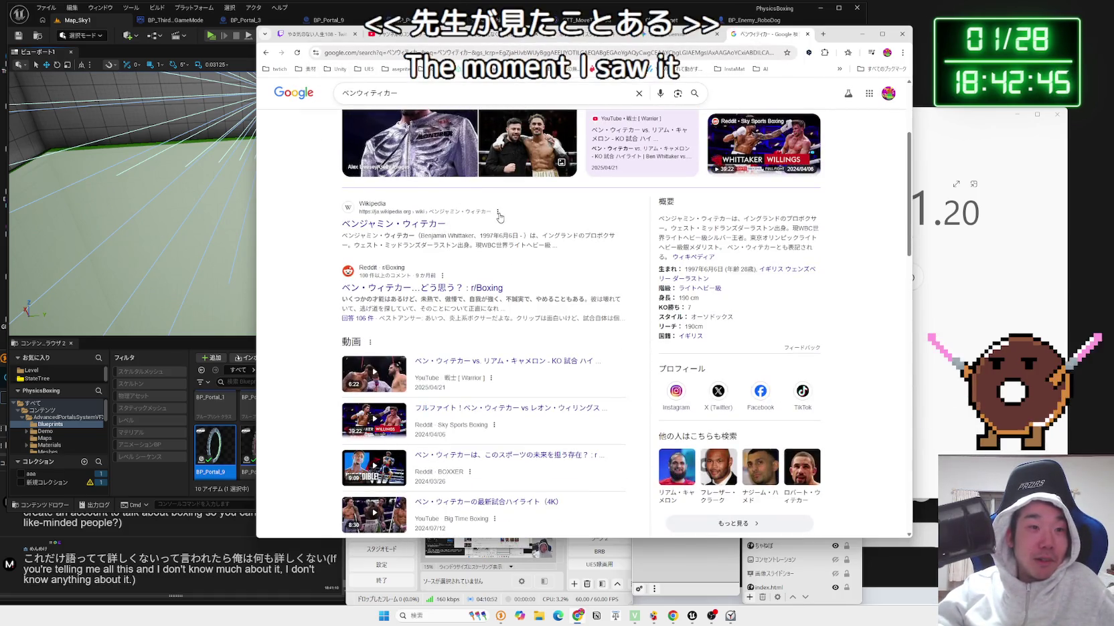
pyautogui.click(466, 128)
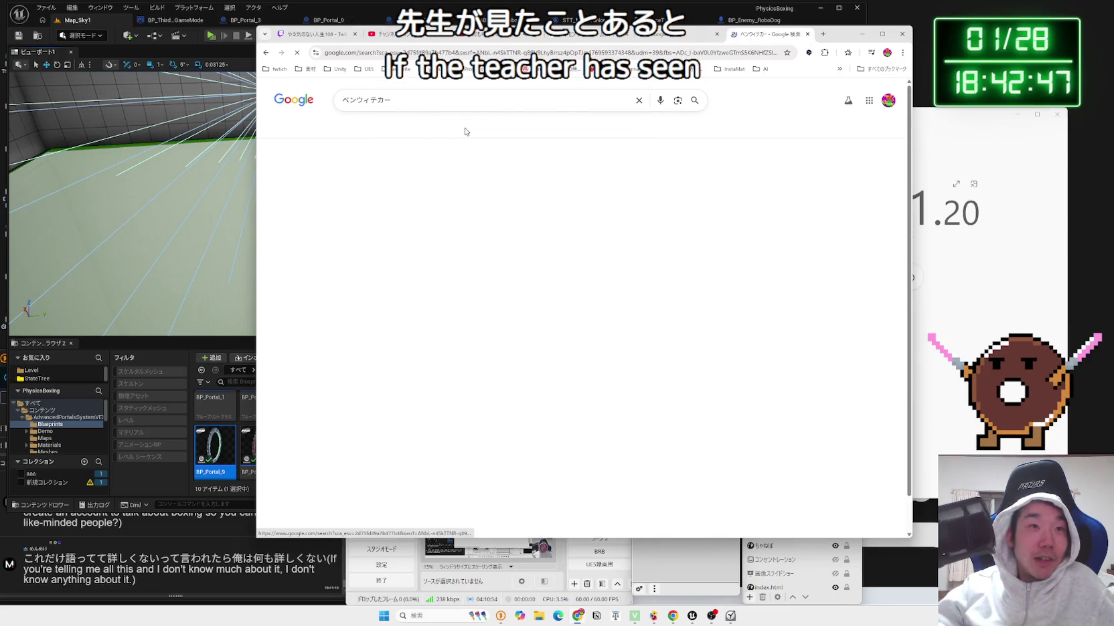
pyautogui.scroll(-2, 475, 200)
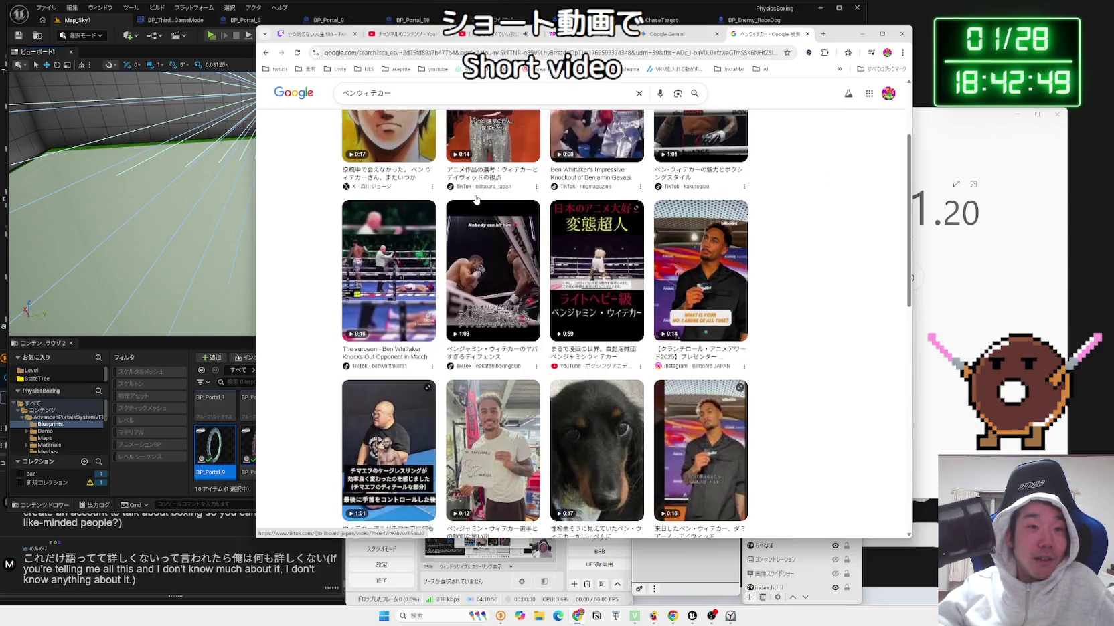
pyautogui.click(496, 245)
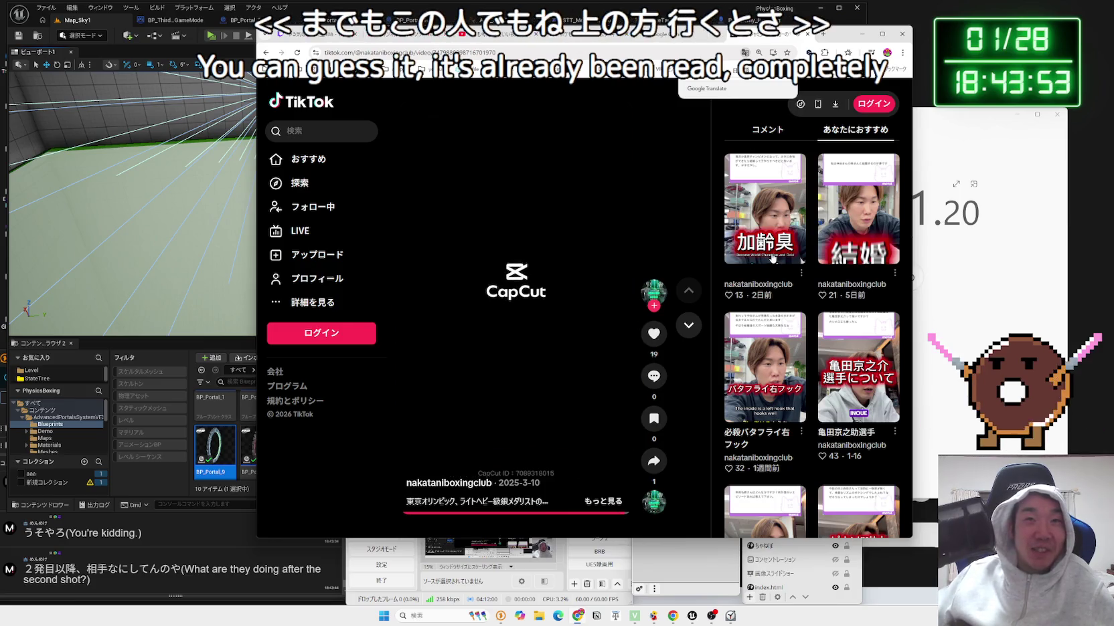
# Go back to the search results and open the ベンジャミン・ウィテカー Wikipedia article.
pyautogui.hotkey('alt', 'Left')
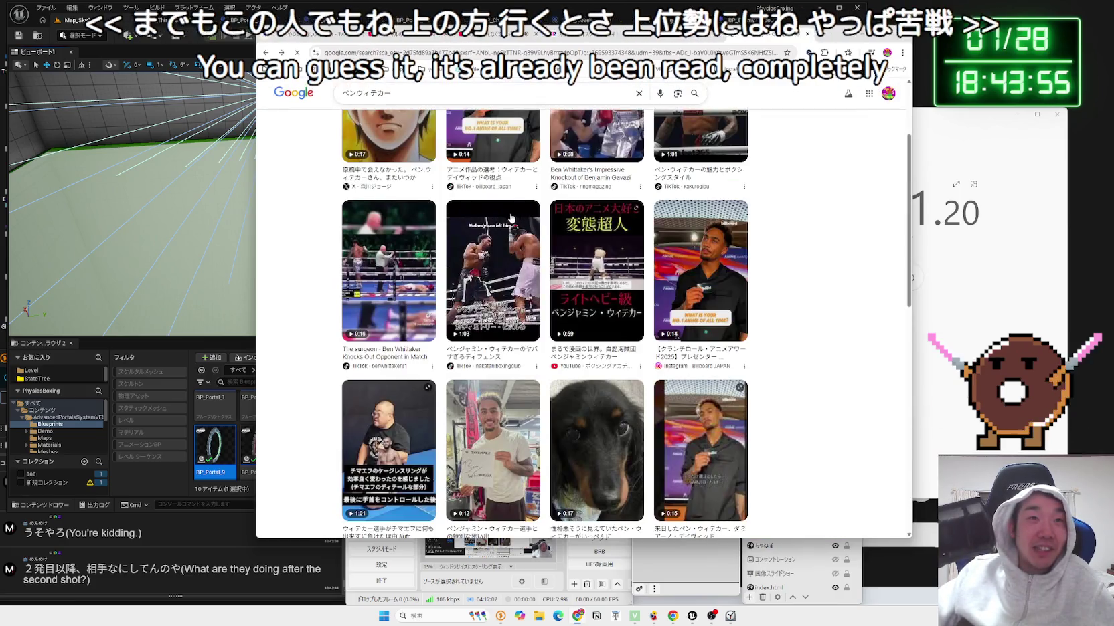
pyautogui.scroll(5, 510, 116)
pyautogui.scroll(-3, 510, 117)
pyautogui.click(394, 183)
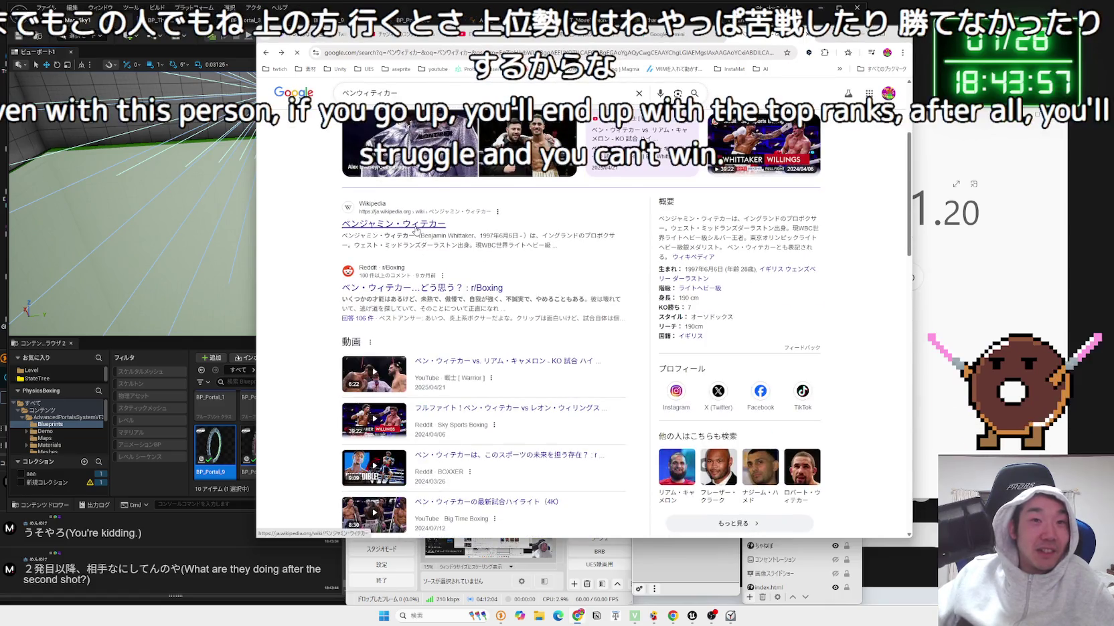
# Scroll to the 戦績 record table, highlight the last two bouts, then go back.
pyautogui.scroll(-4, 576, 279)
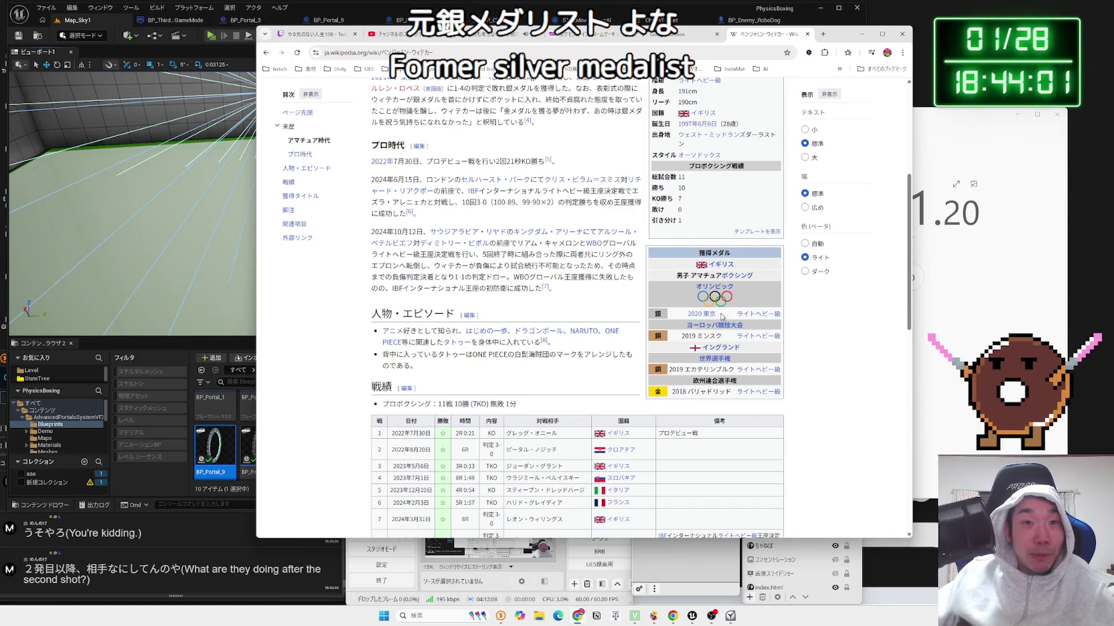
pyautogui.scroll(-4, 595, 305)
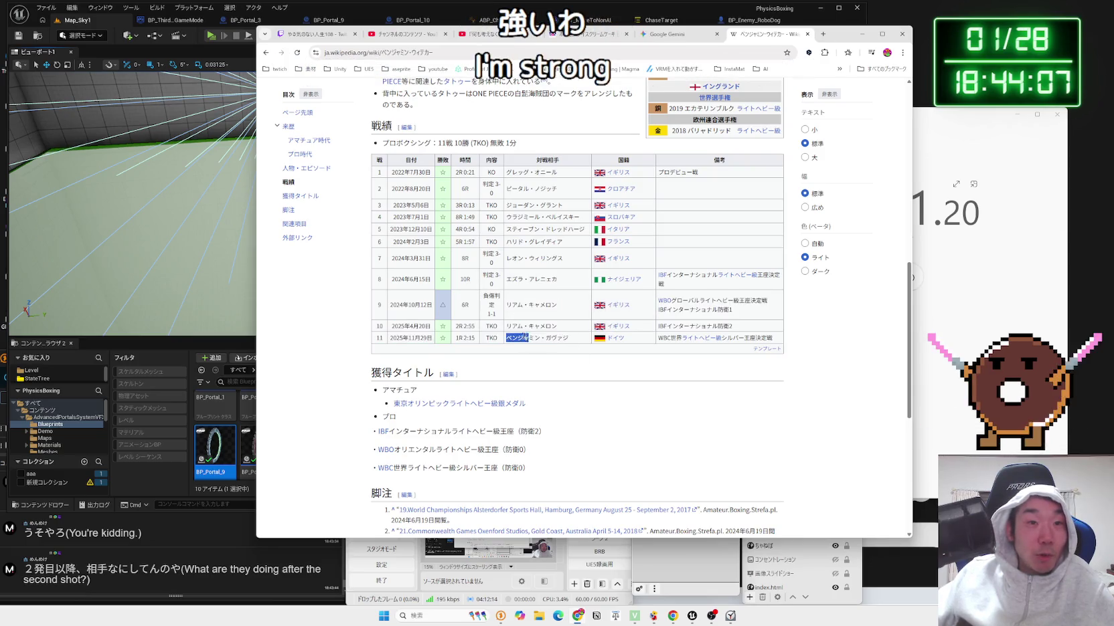
pyautogui.click(568, 338)
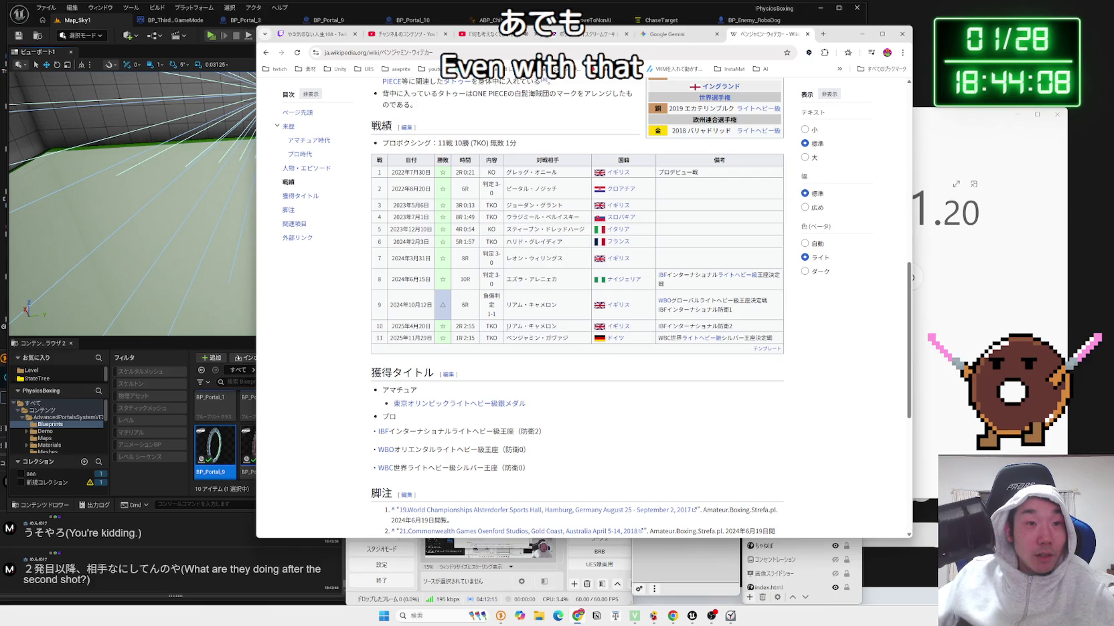
pyautogui.moveTo(569, 337)
pyautogui.mouseDown()
pyautogui.moveTo(474, 331)
pyautogui.moveTo(565, 307)
pyautogui.moveTo(736, 326)
pyautogui.mouseUp()
pyautogui.click(589, 338)
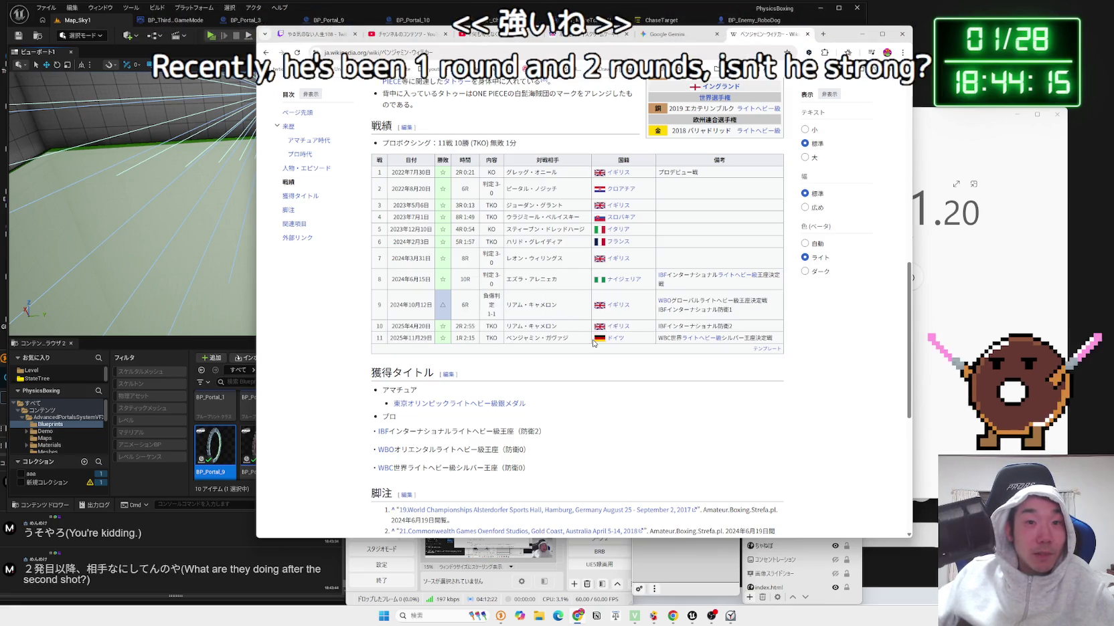
pyautogui.scroll(-4, 583, 337)
pyautogui.scroll(15, 582, 331)
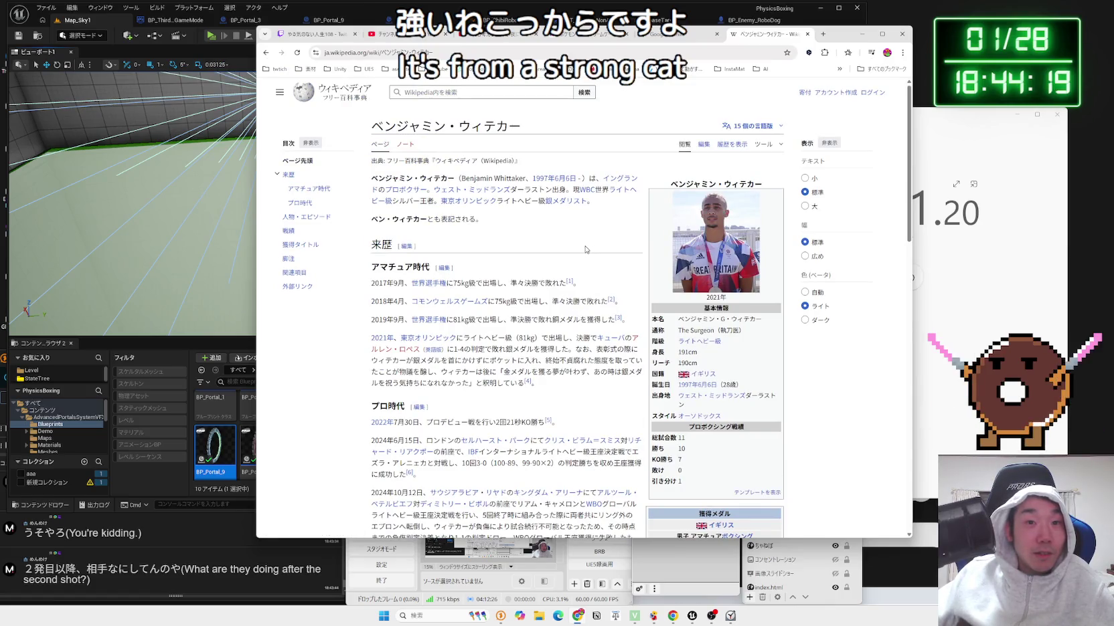
pyautogui.hotkey('alt', 'Left')
# Scroll the ベンウィティカー results, close the tab, and move the Gemini window to the right.
pyautogui.scroll(-6, 584, 249)
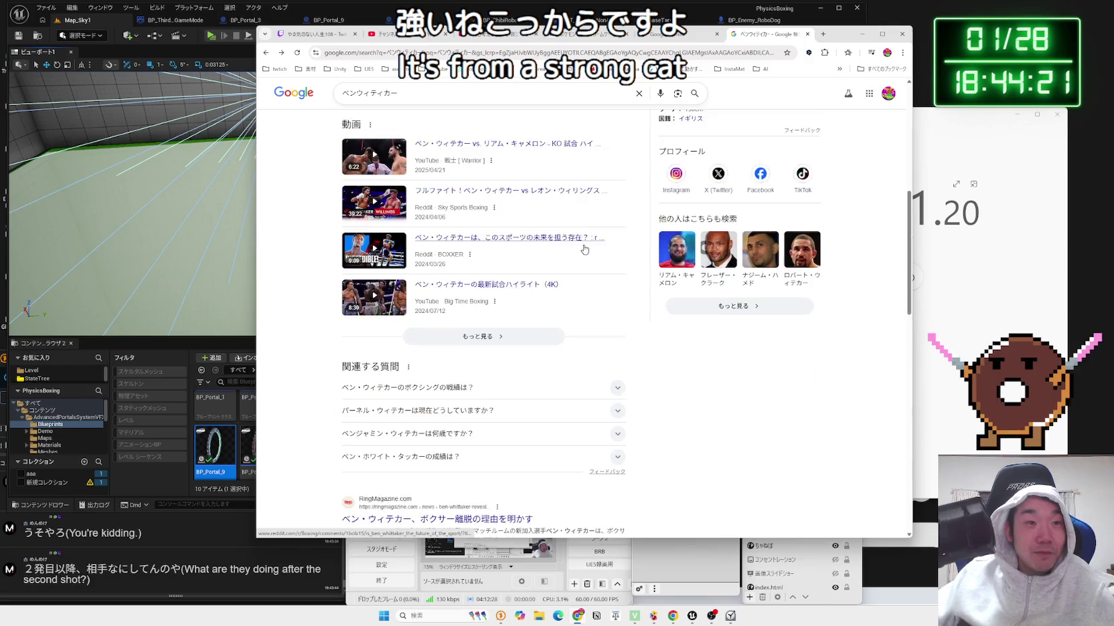
pyautogui.scroll(-5, 584, 250)
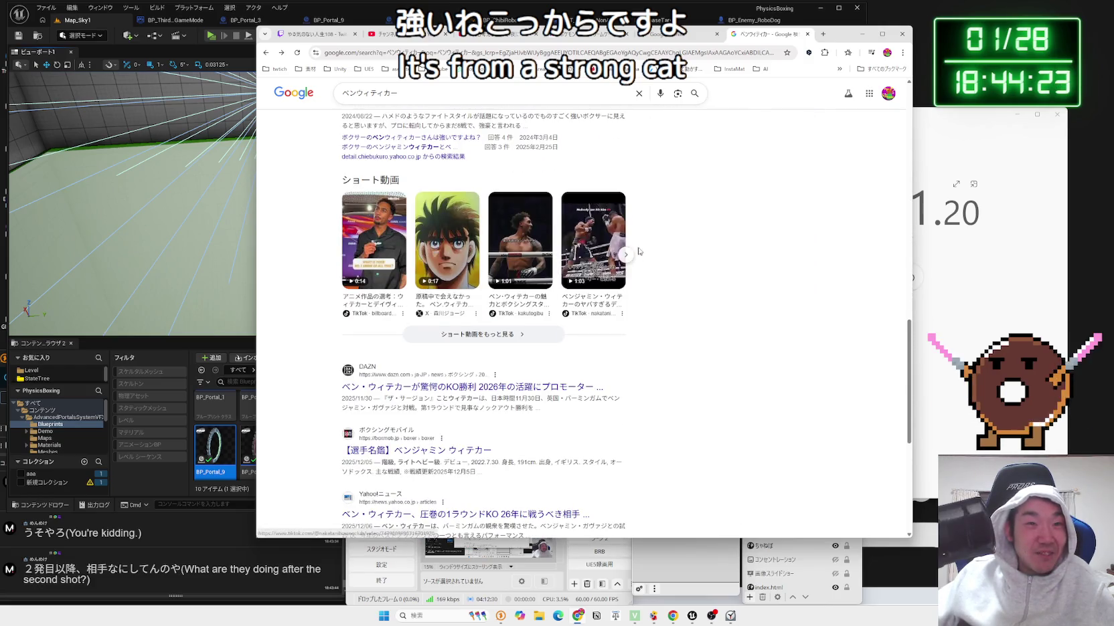
pyautogui.scroll(-3, 682, 253)
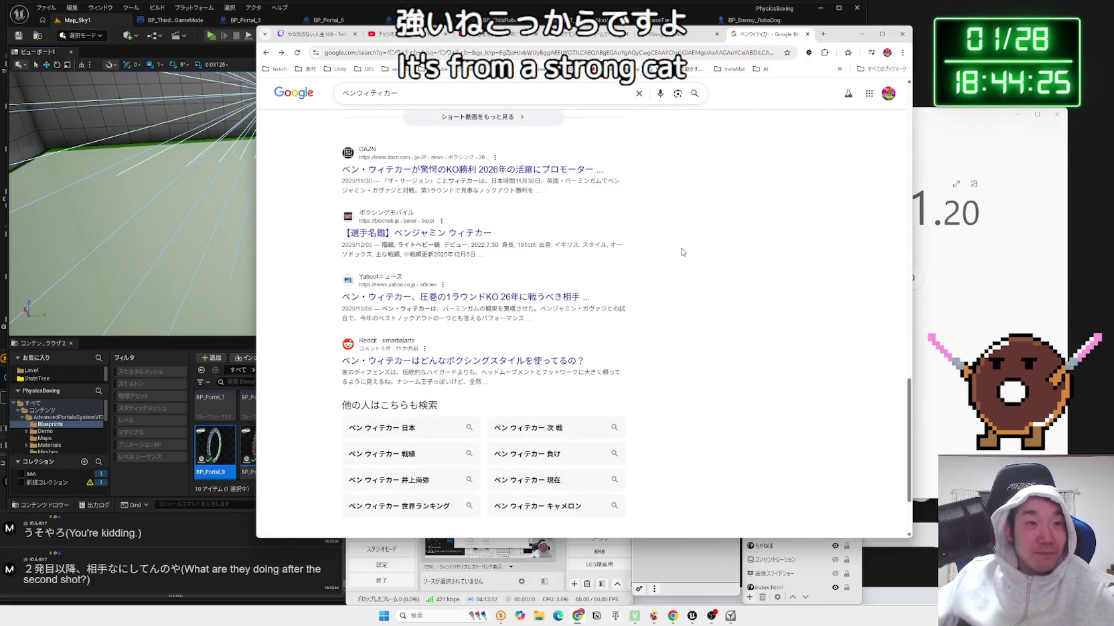
pyautogui.scroll(-2, 682, 252)
pyautogui.scroll(8, 681, 252)
pyautogui.scroll(10, 671, 251)
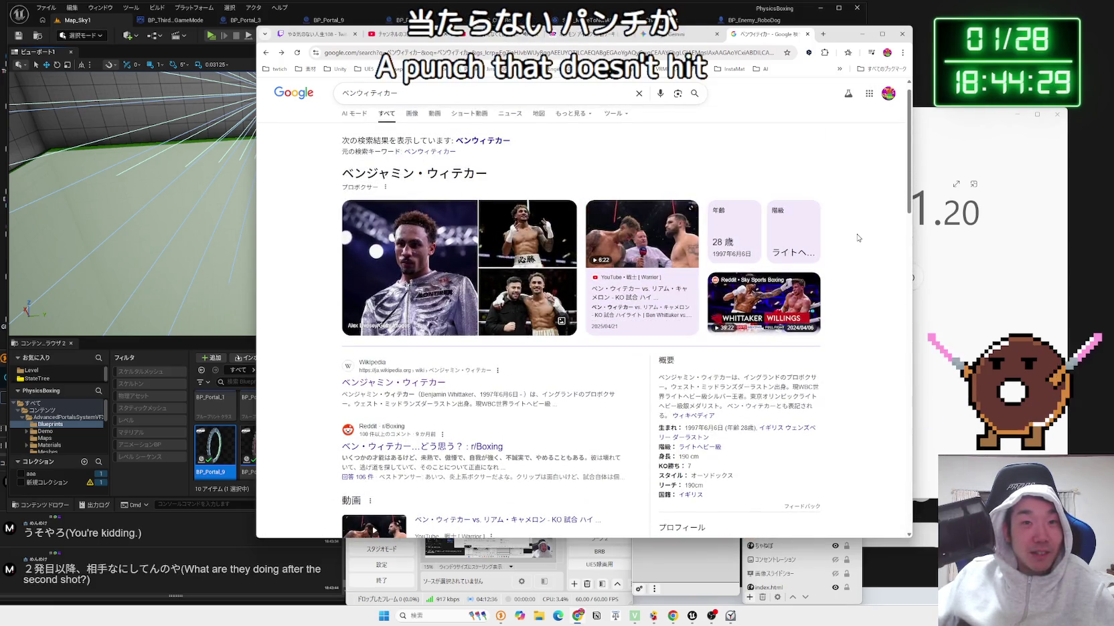
pyautogui.scroll(1, 852, 218)
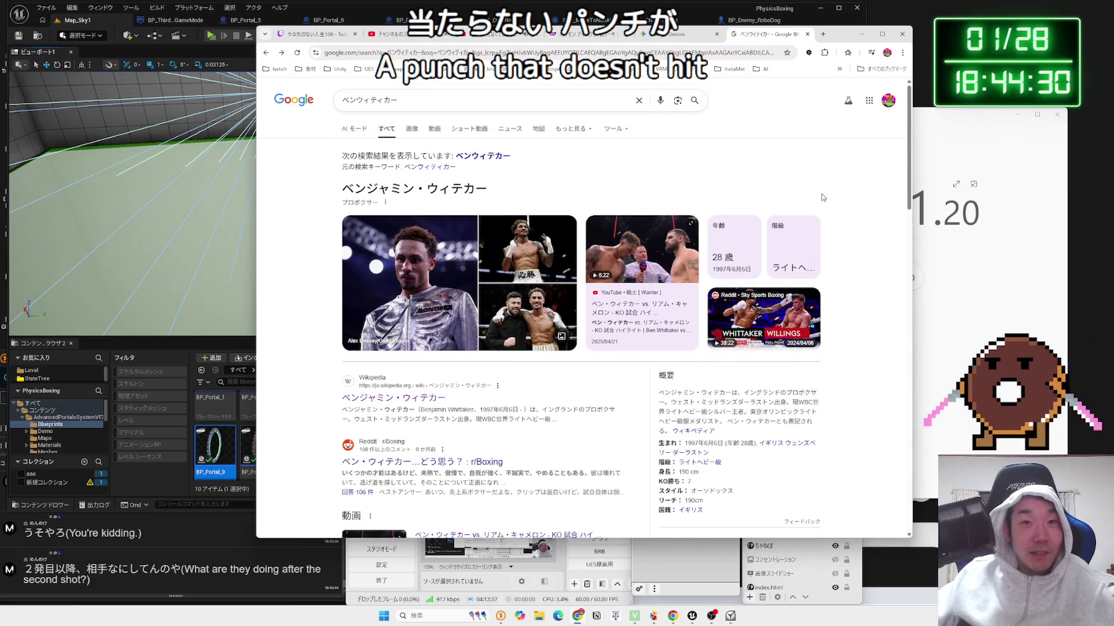
pyautogui.click(807, 34)
pyautogui.moveTo(807, 34); pyautogui.dragTo(965, 33)
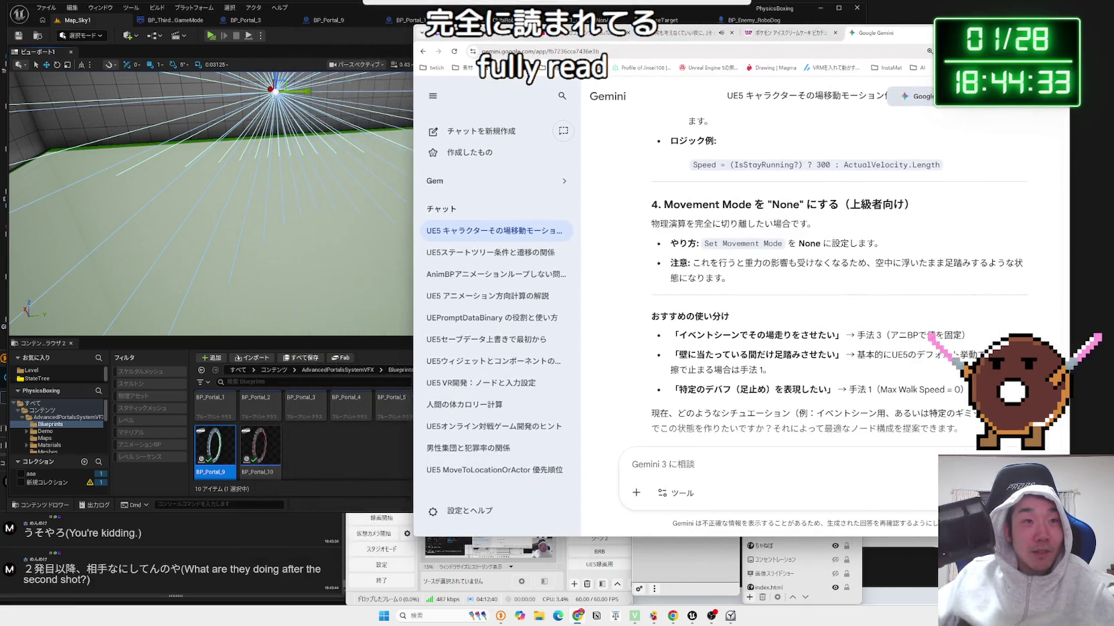
# Return to the Unreal level editor, enlarge the Content Browser, and open the Level and ThirdPerson folders.
pyautogui.click(399, 11)
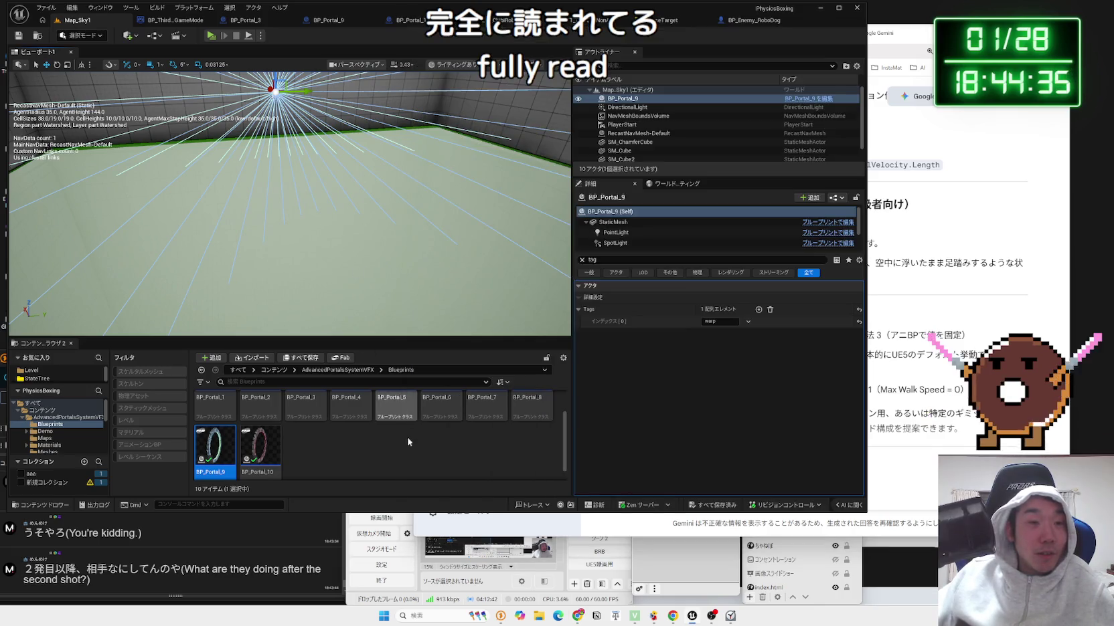
pyautogui.click(913, 282)
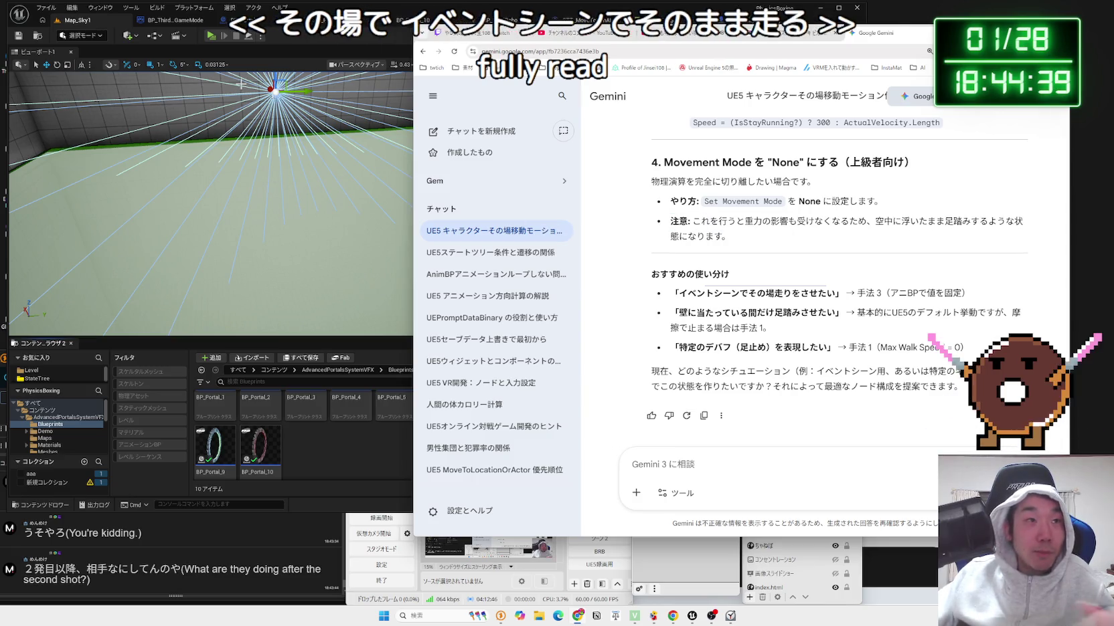
pyautogui.click(248, 28)
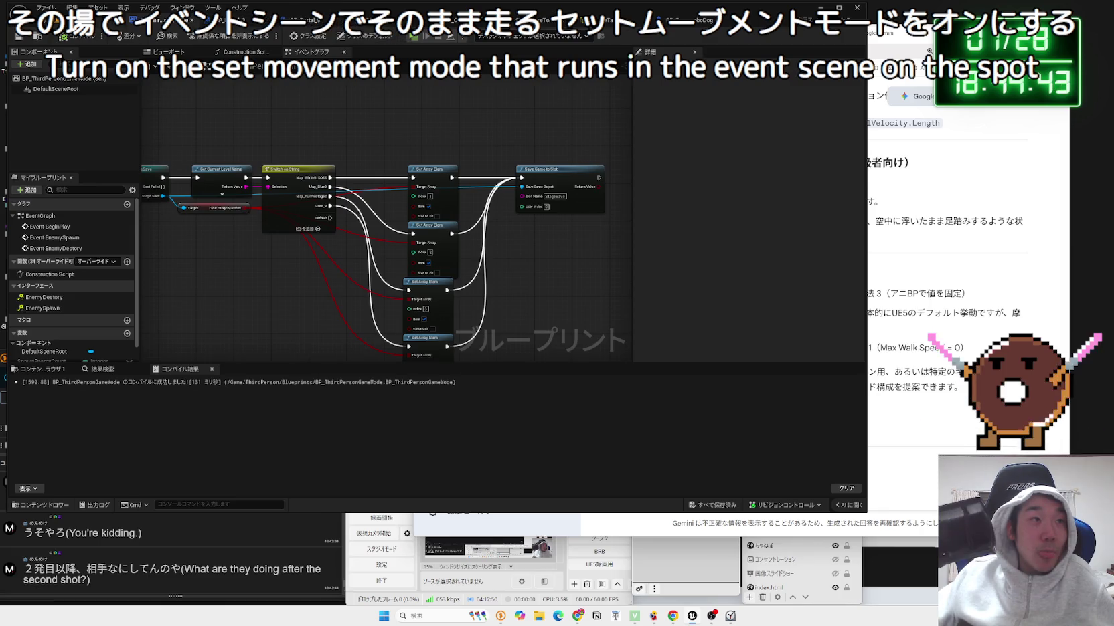
pyautogui.click(157, 21)
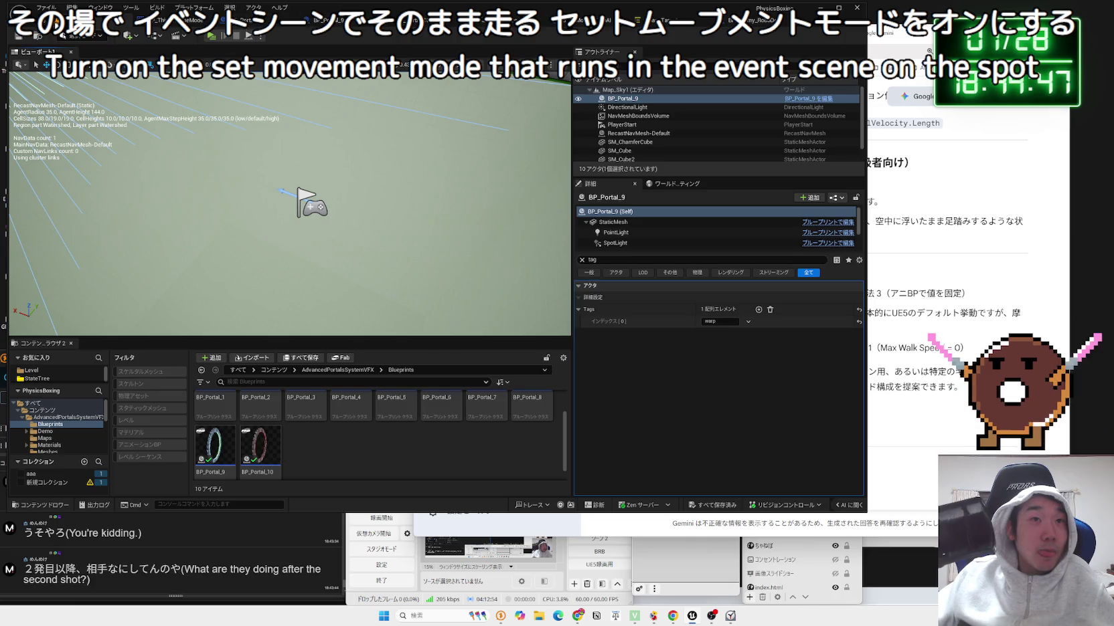
pyautogui.click(31, 370)
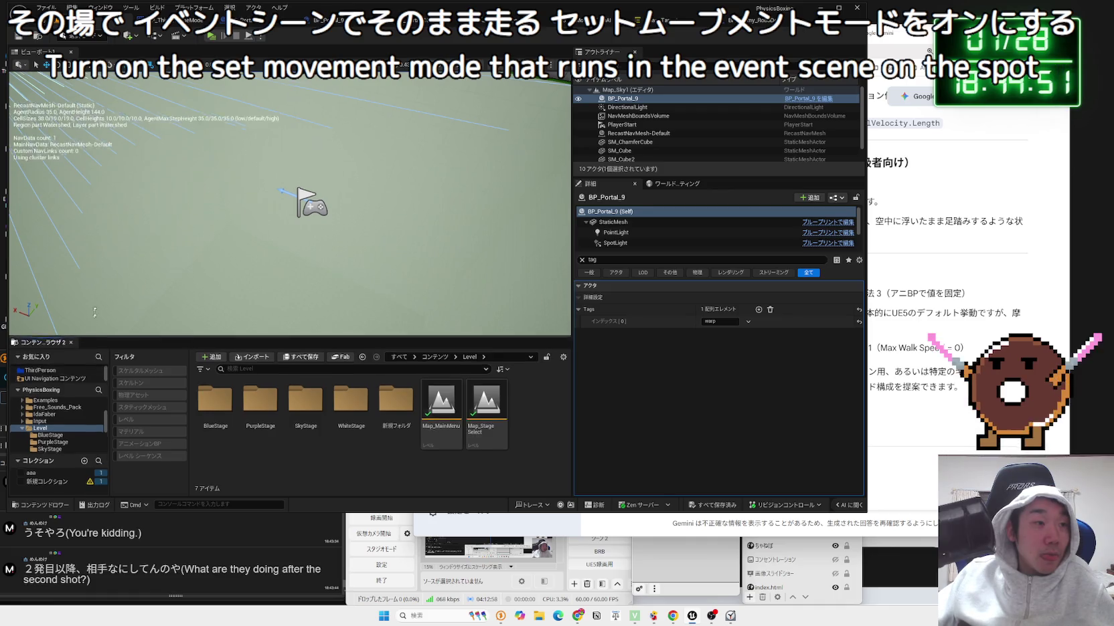
pyautogui.moveTo(85, 342); pyautogui.dragTo(85, 306)
pyautogui.click(40, 351)
# Open ThirdPerson Blueprints, close the BP_ThirdPersonCharacter editor, and browse the SciFi_Dog and Mixamo folders.
pyautogui.doubleClick(216, 378)
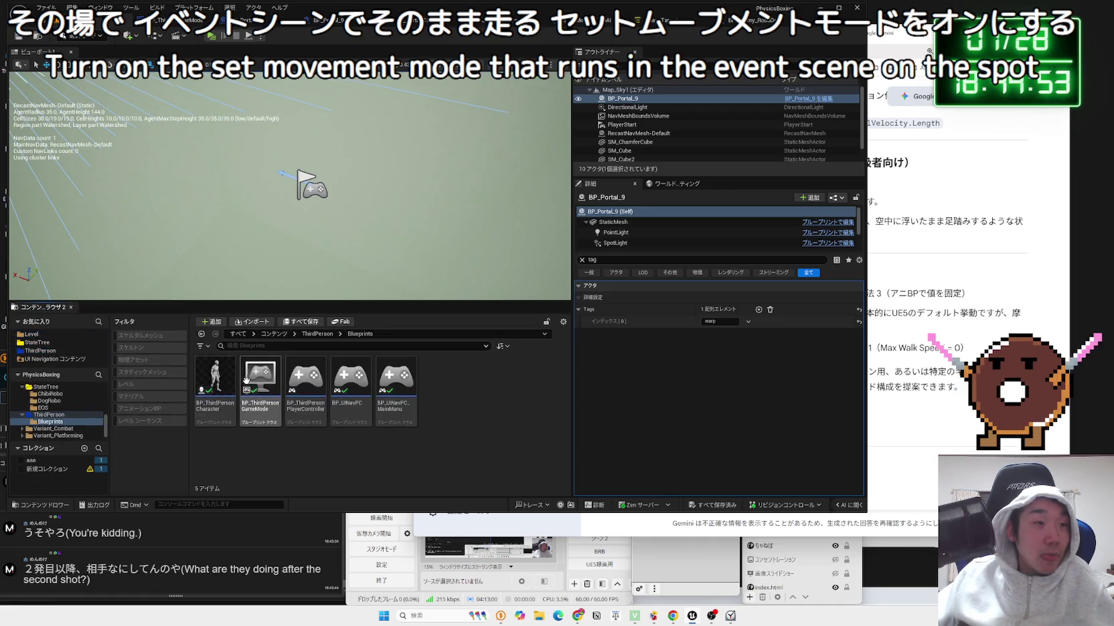
pyautogui.click(214, 378)
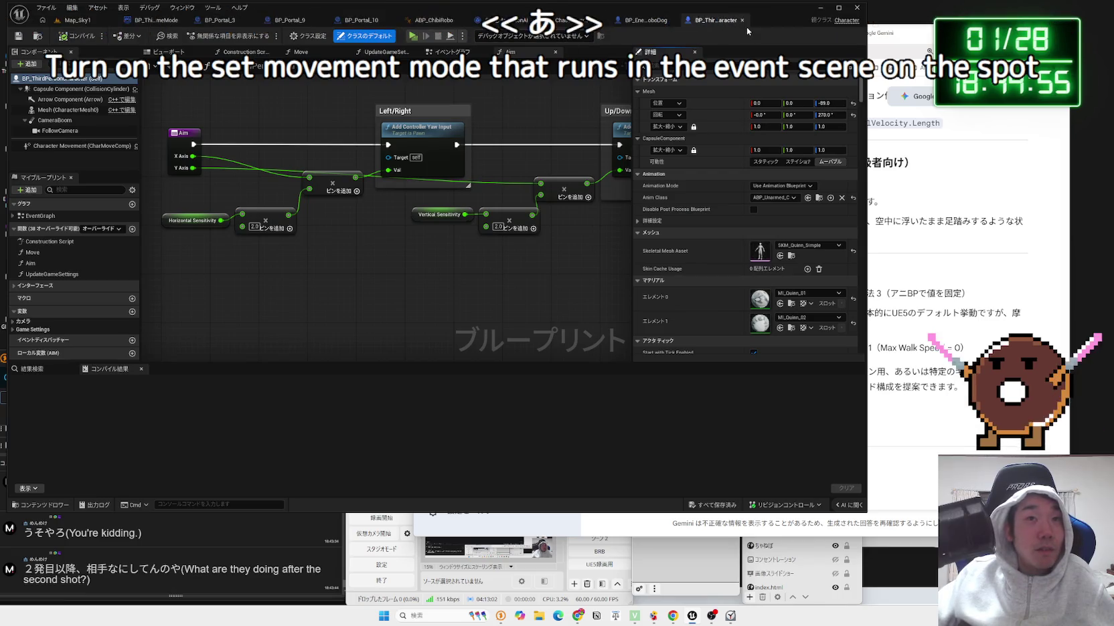
pyautogui.click(741, 20)
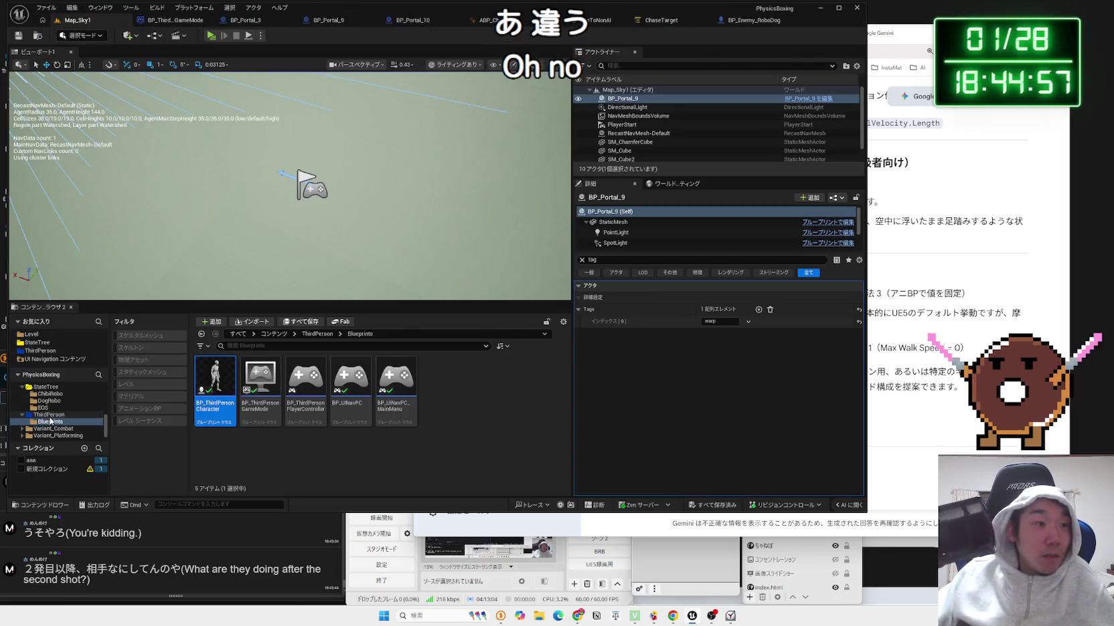
pyautogui.click(30, 417)
pyautogui.scroll(-3, 46, 411)
pyautogui.doubleClick(30, 401)
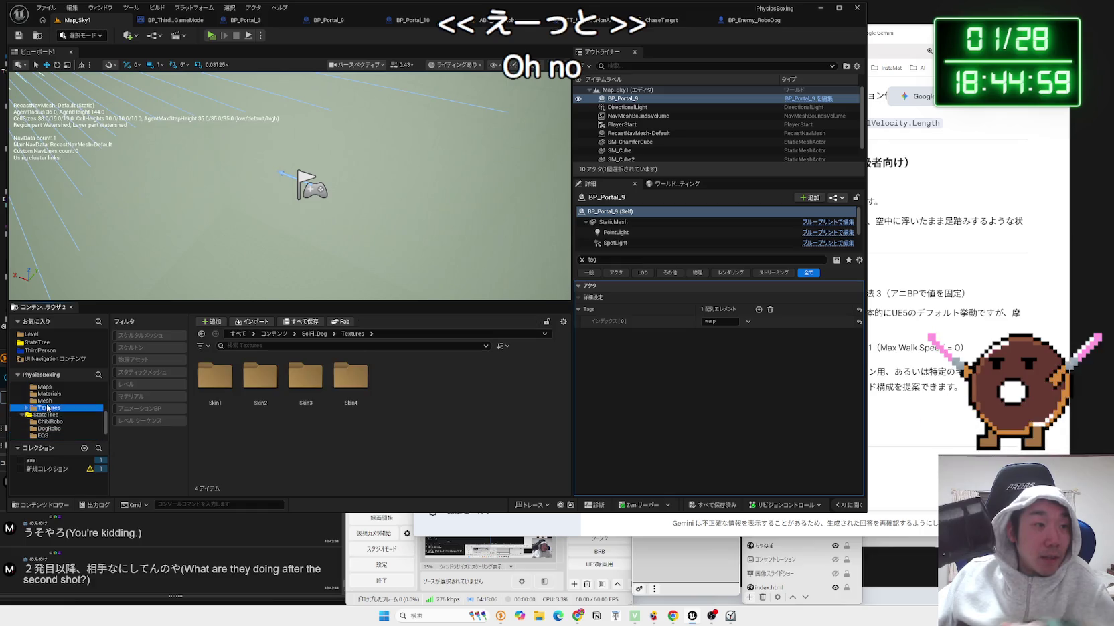
pyautogui.click(30, 407)
pyautogui.click(25, 402)
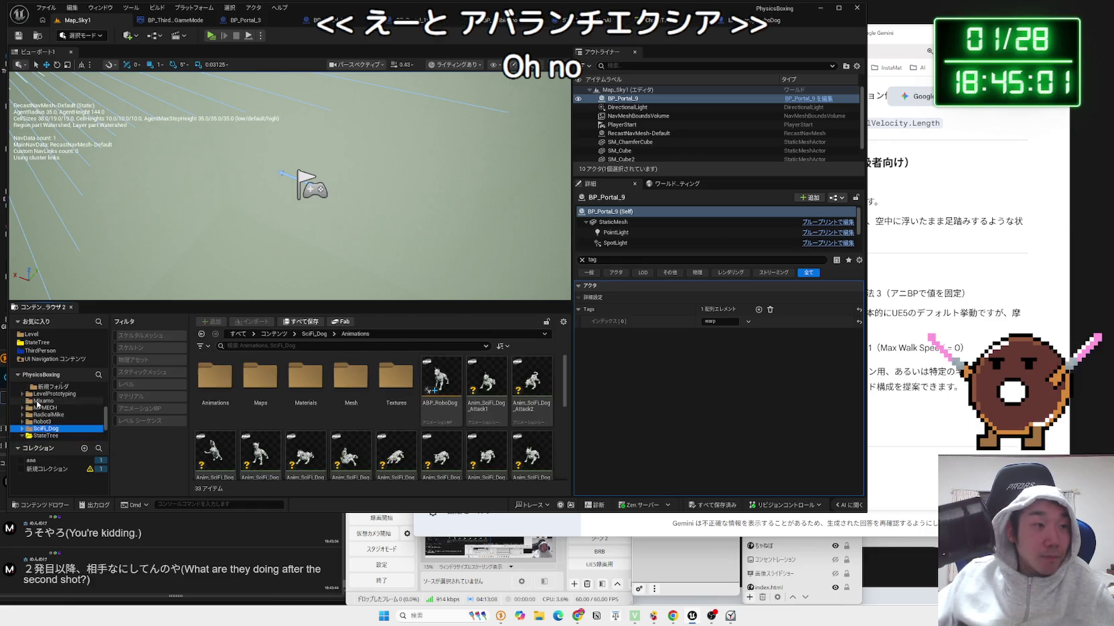
pyautogui.click(37, 401)
# Search other folders for the robot blueprint, including Free_Sounds_Pack and Blueprint Enemy.
pyautogui.scroll(2, 47, 408)
pyautogui.click(52, 415)
pyautogui.scroll(2, 52, 418)
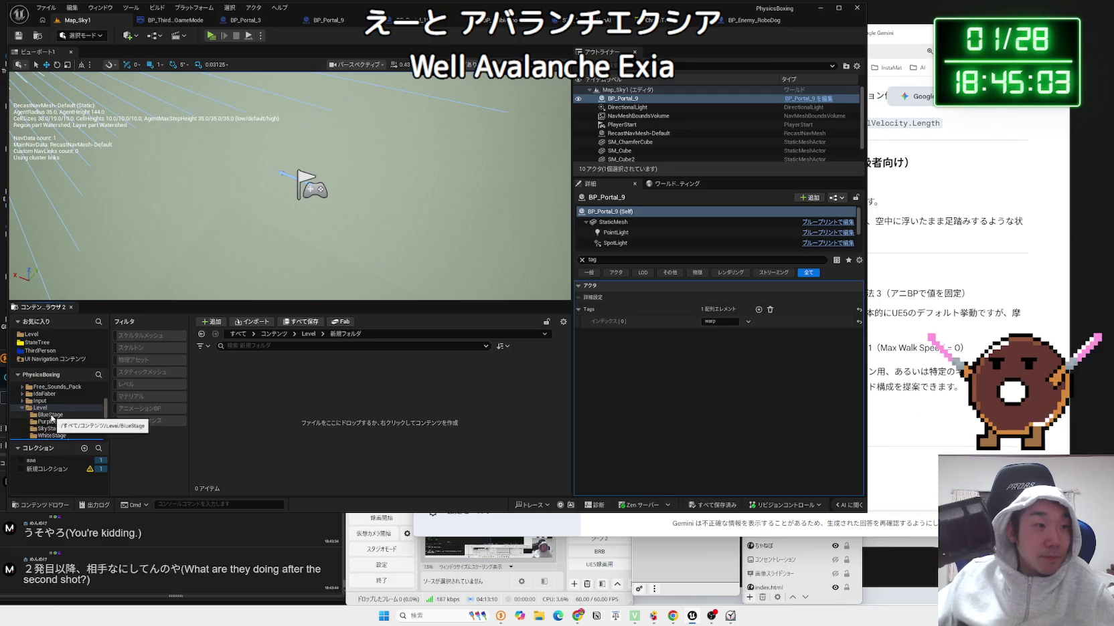
pyautogui.click(21, 414)
pyautogui.click(46, 401)
pyautogui.click(47, 395)
pyautogui.scroll(1, 51, 404)
pyautogui.click(51, 401)
pyautogui.scroll(2, 51, 404)
pyautogui.click(45, 408)
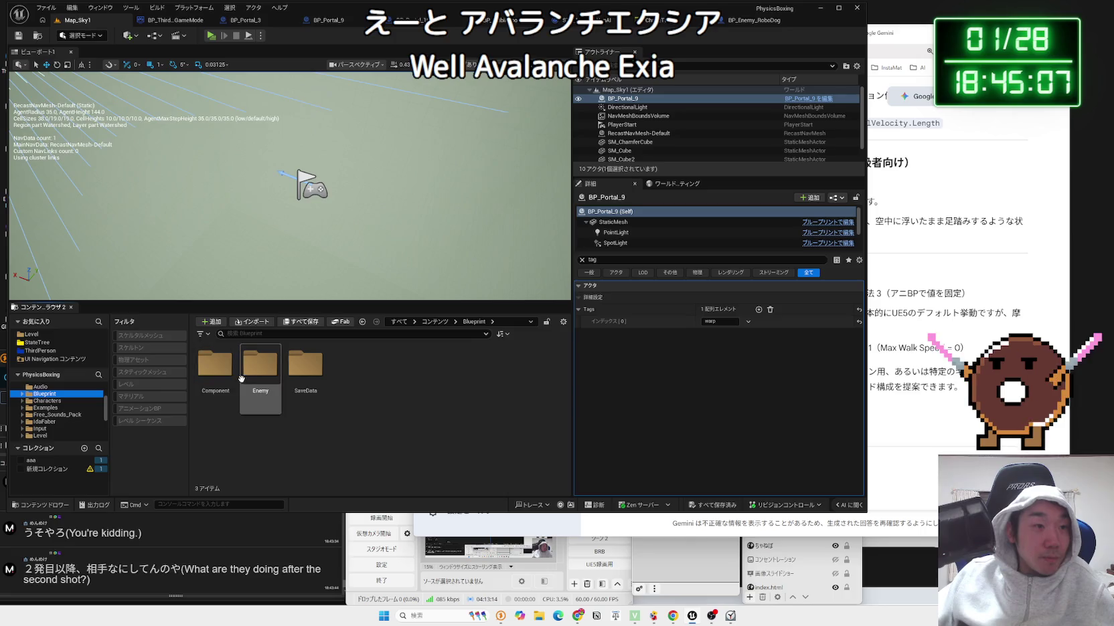
pyautogui.rightClick(283, 424)
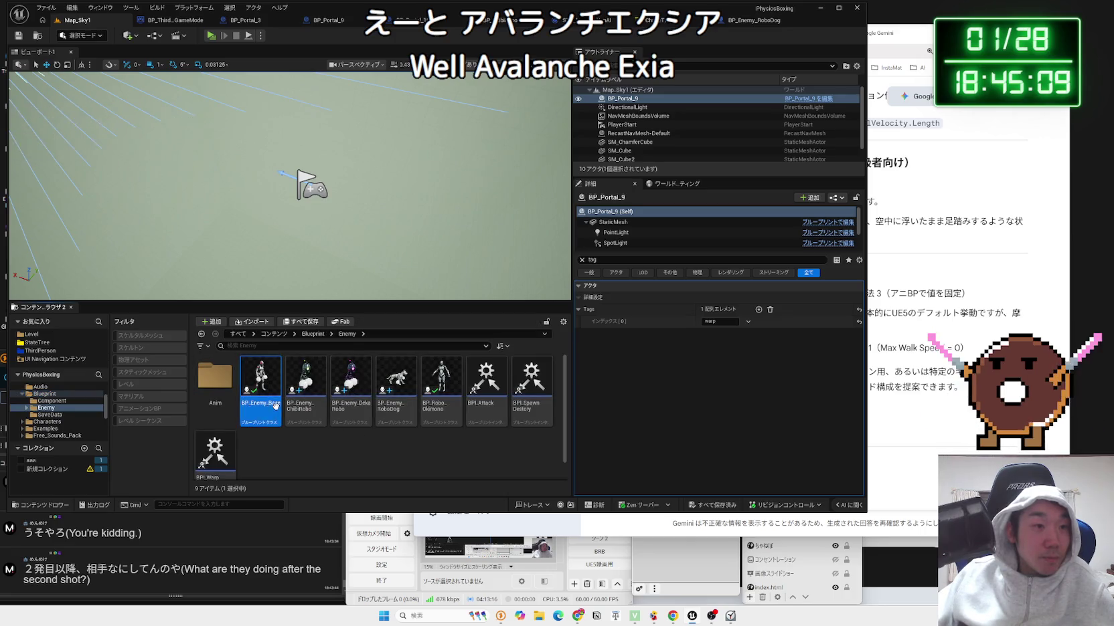
pyautogui.press('Escape')
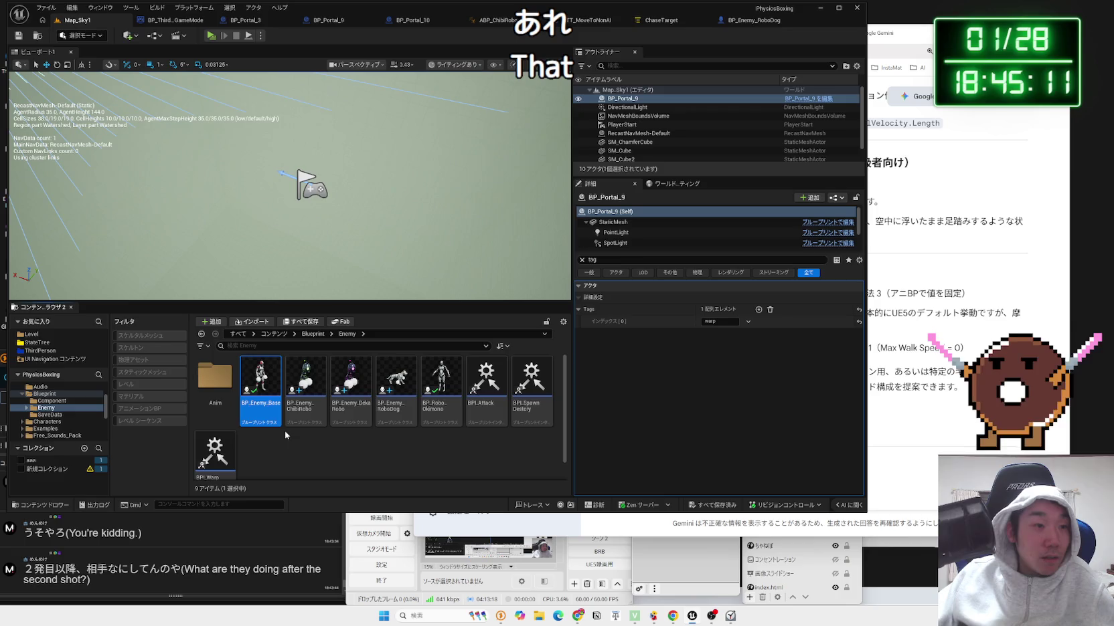
# Go to Robot3 > Blueprint and open BP_ThirdPersonCharacter_Robot2.
pyautogui.click(43, 393)
pyautogui.click(23, 394)
pyautogui.scroll(-3, 41, 408)
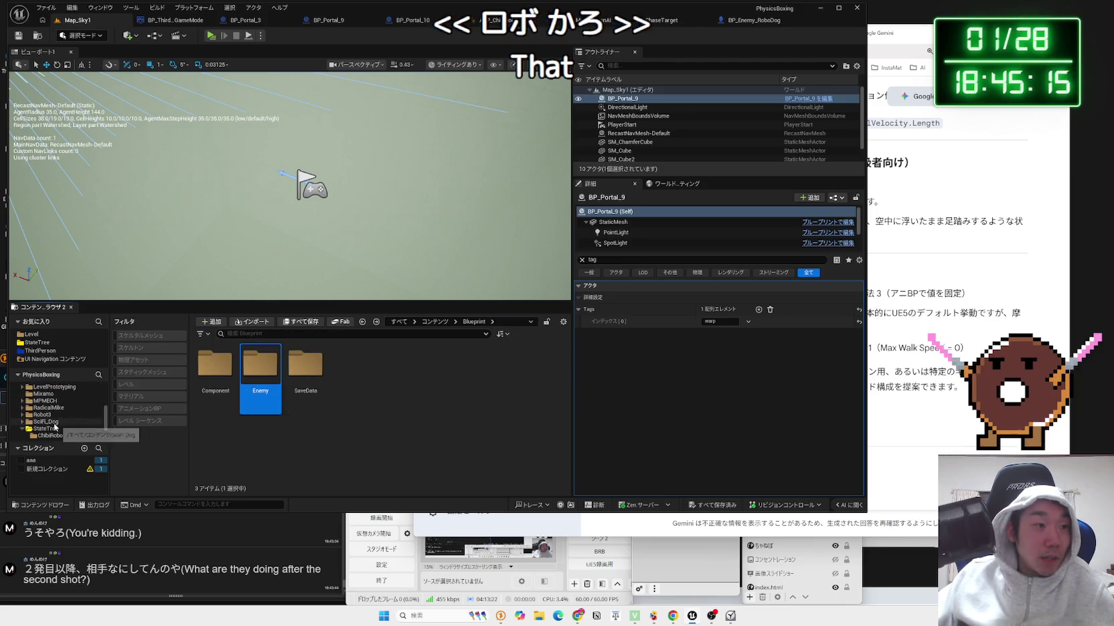
pyautogui.click(42, 415)
pyautogui.click(48, 428)
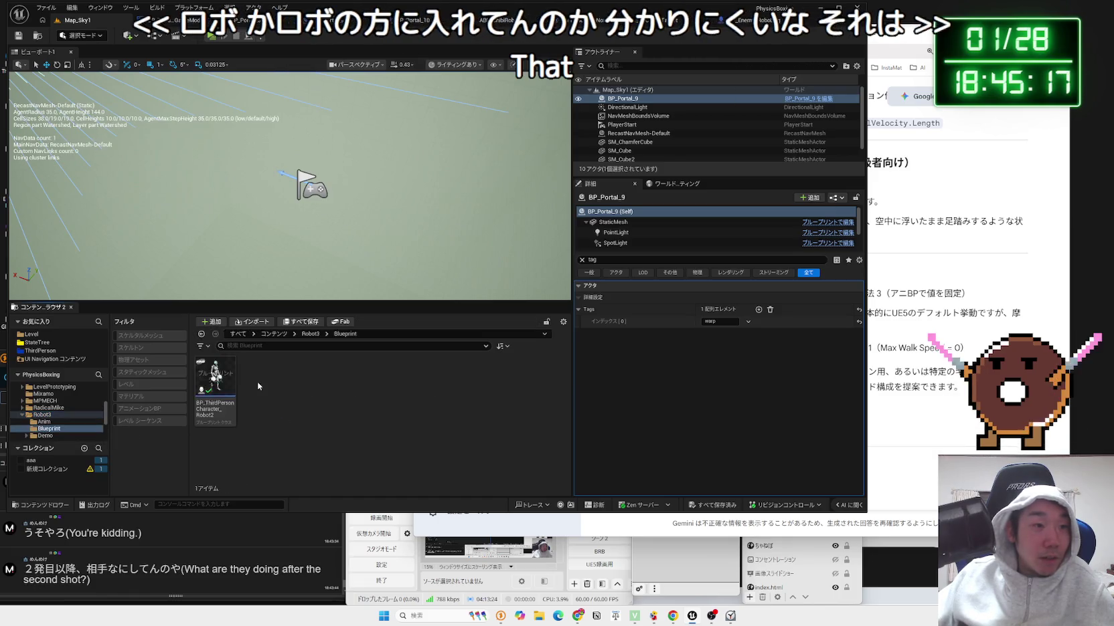
pyautogui.doubleClick(224, 392)
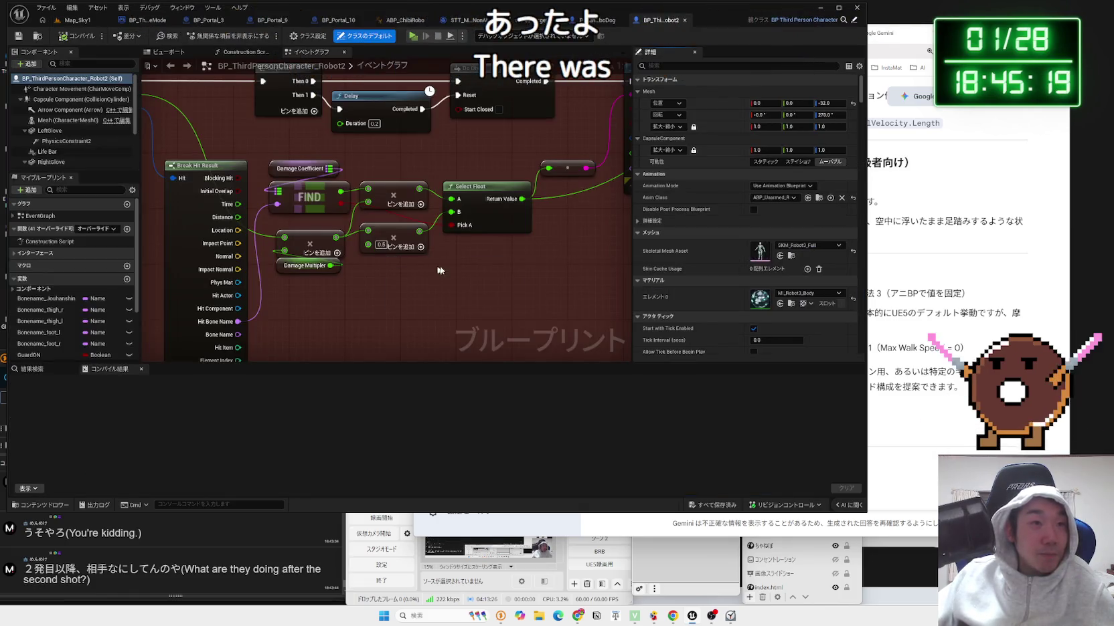
pyautogui.scroll(-5, 453, 271)
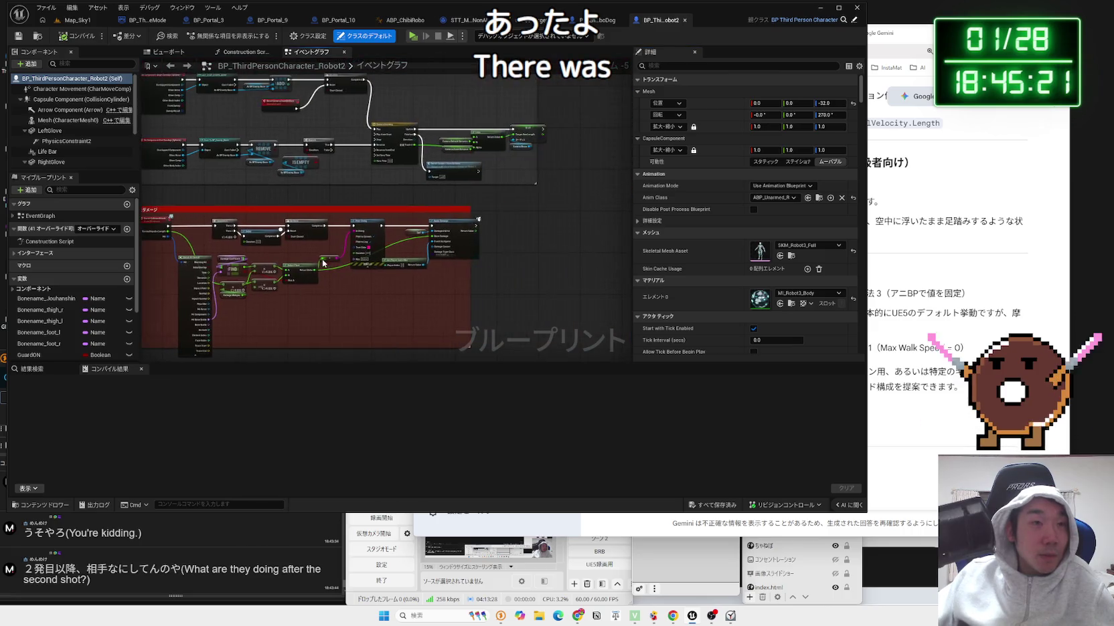
pyautogui.scroll(5, 368, 228)
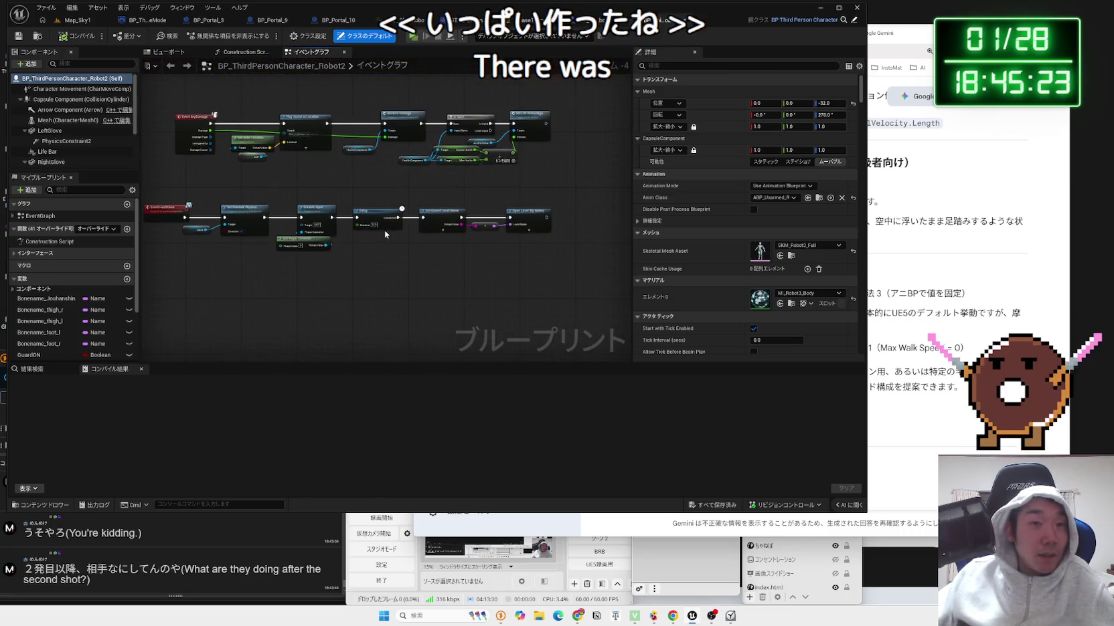
pyautogui.scroll(-4, 359, 311)
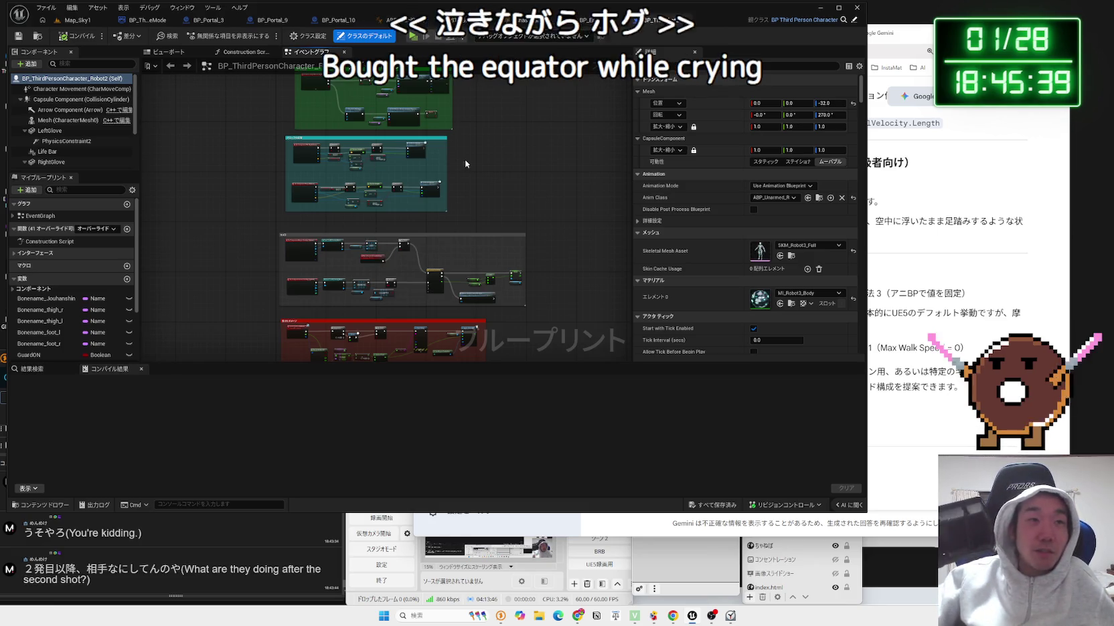
pyautogui.scroll(5, 367, 245)
pyautogui.scroll(6, 383, 244)
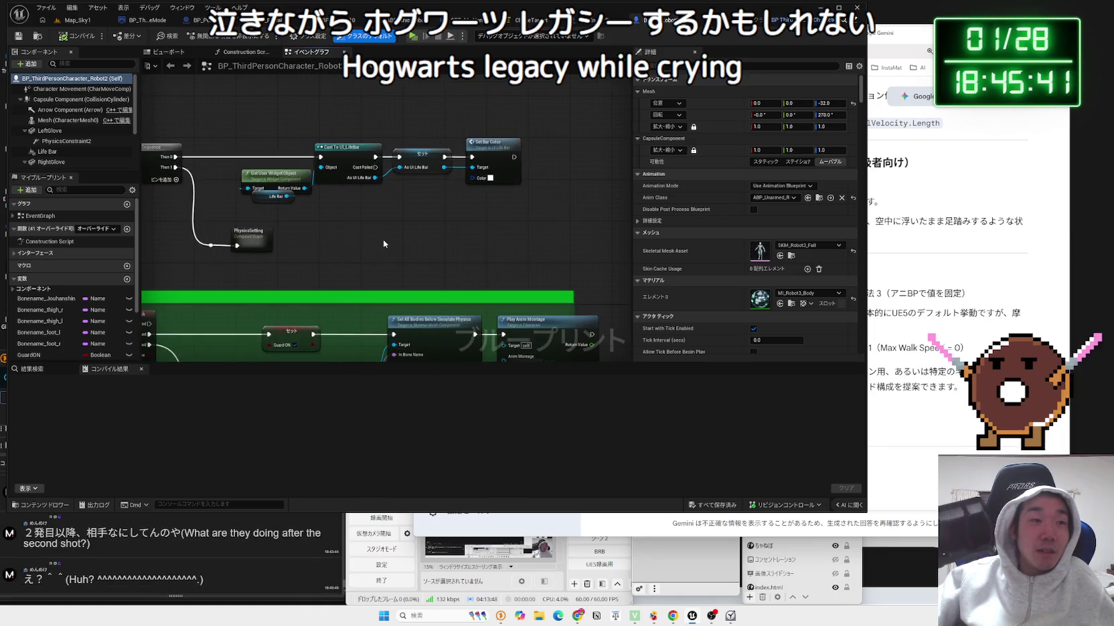
pyautogui.scroll(-5, 342, 242)
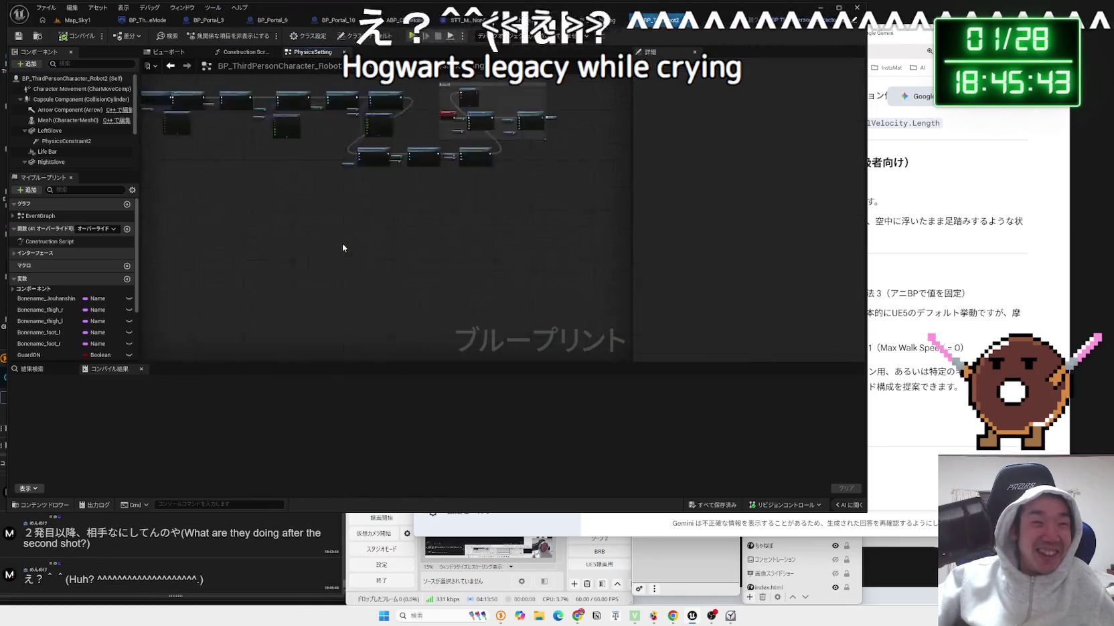
pyautogui.scroll(5, 342, 243)
pyautogui.click(423, 266)
pyautogui.scroll(-5, 424, 261)
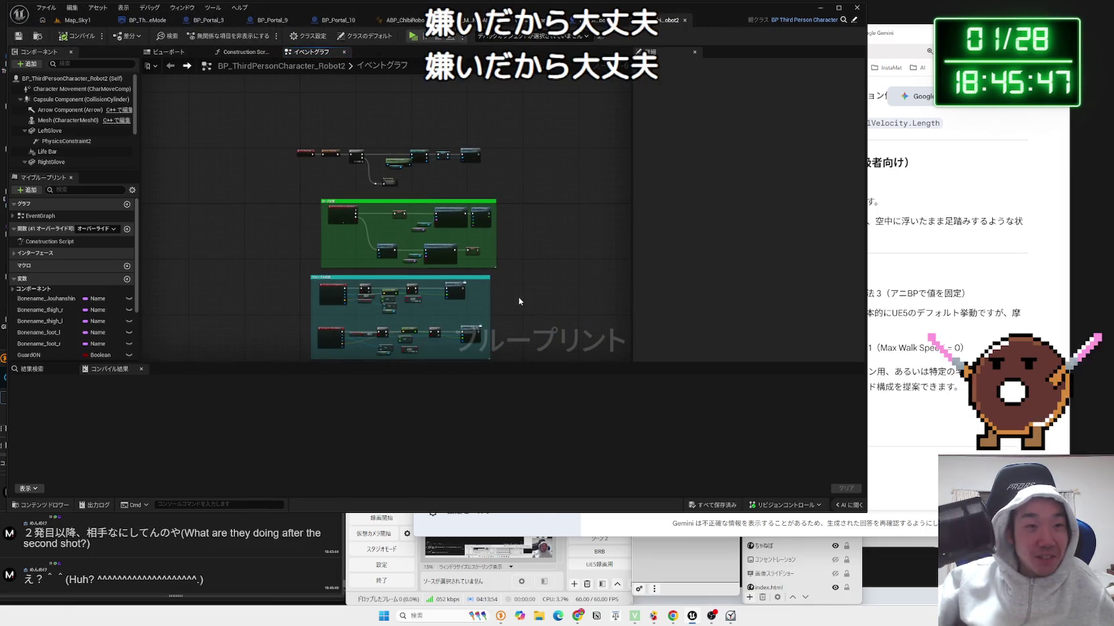
pyautogui.moveTo(518, 297); pyautogui.dragTo(514, 144)
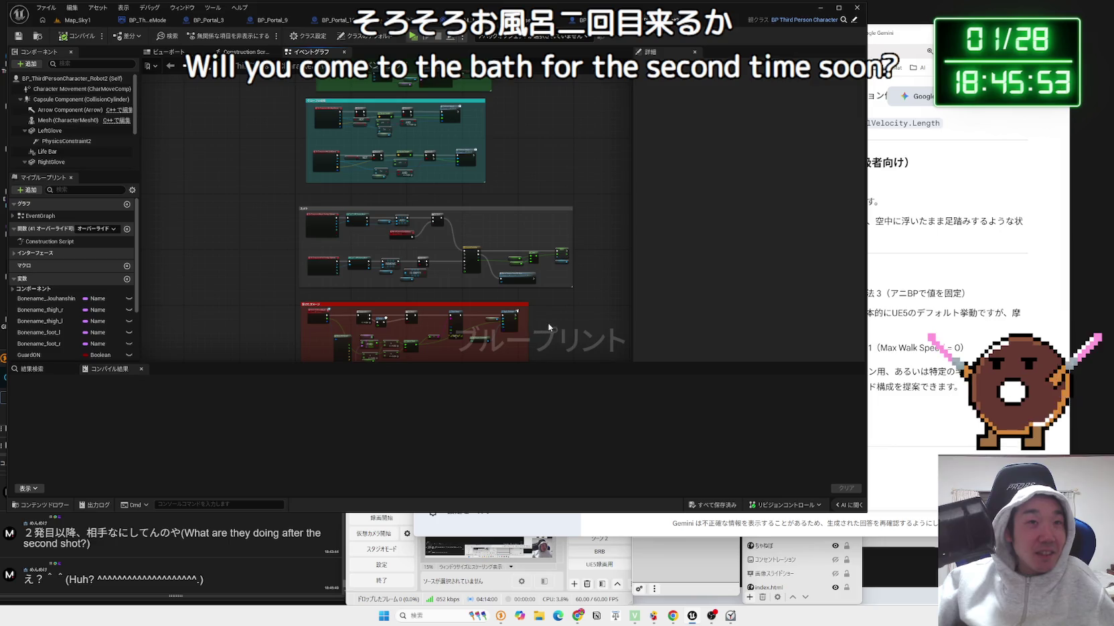
pyautogui.moveTo(548, 327); pyautogui.dragTo(473, 201)
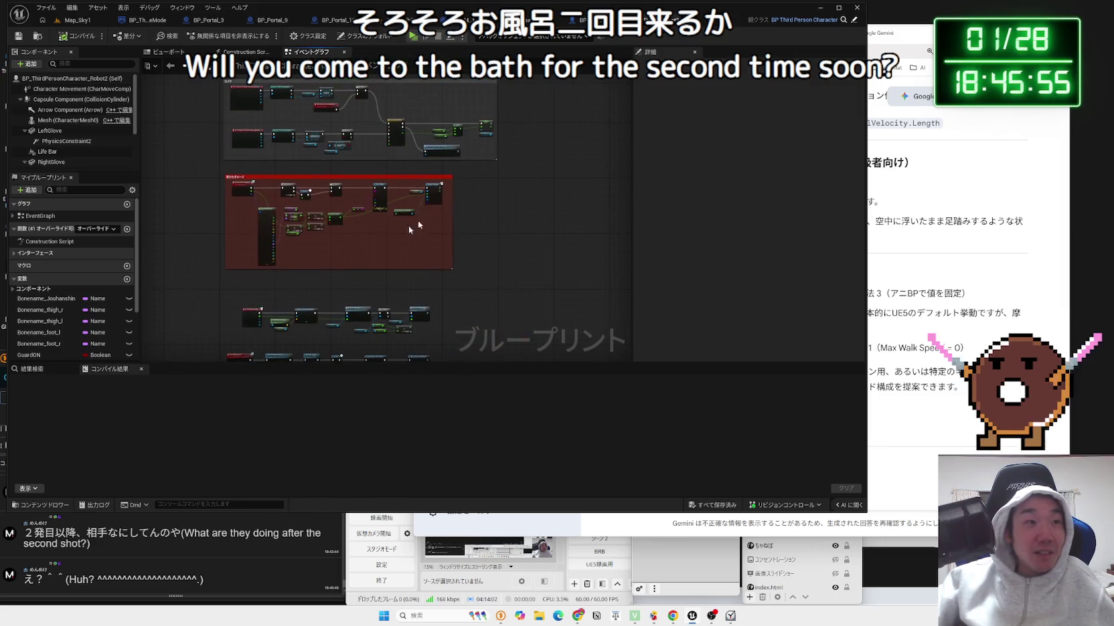
pyautogui.click(50, 164)
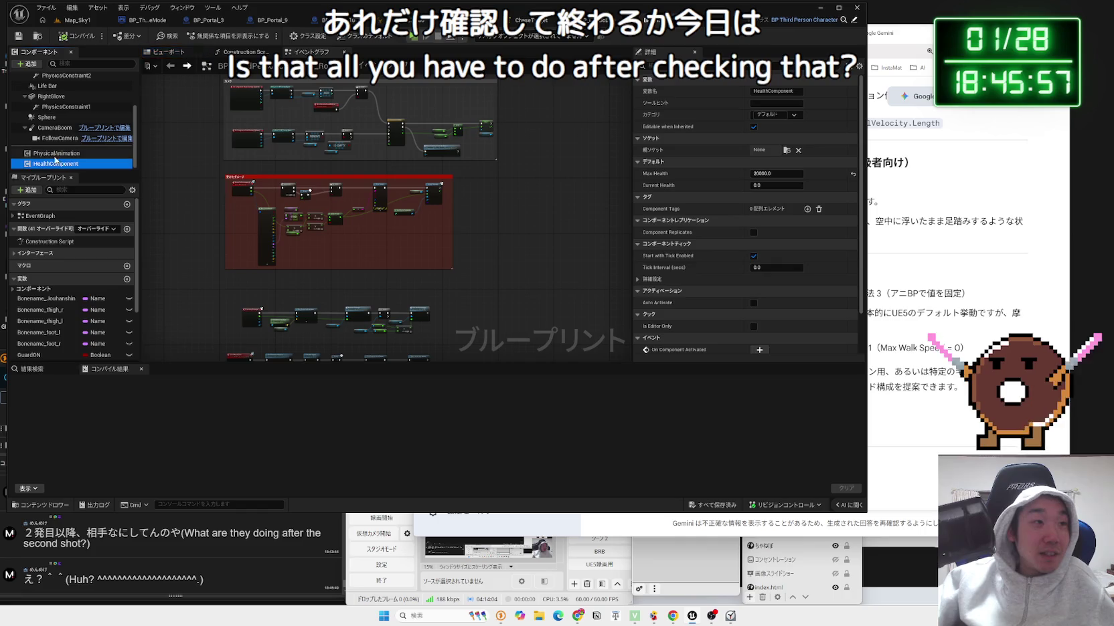
# Review Robot2's Character Movement Walking settings, then return to Gemini's Movement Mode None advice.
pyautogui.click(73, 88)
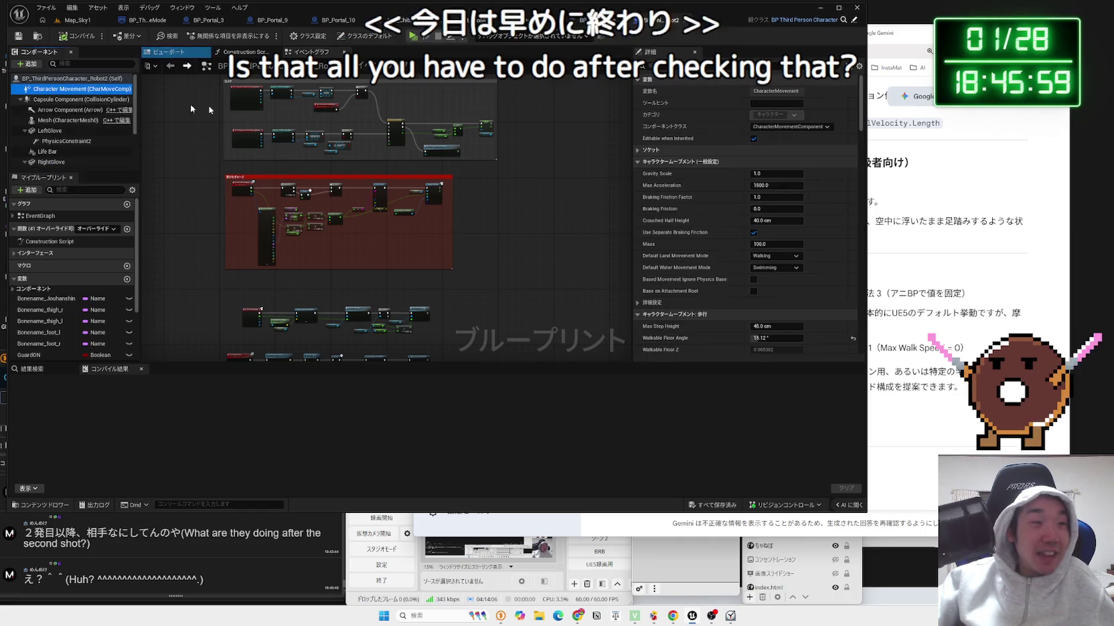
pyautogui.scroll(-2, 799, 177)
pyautogui.scroll(-4, 800, 176)
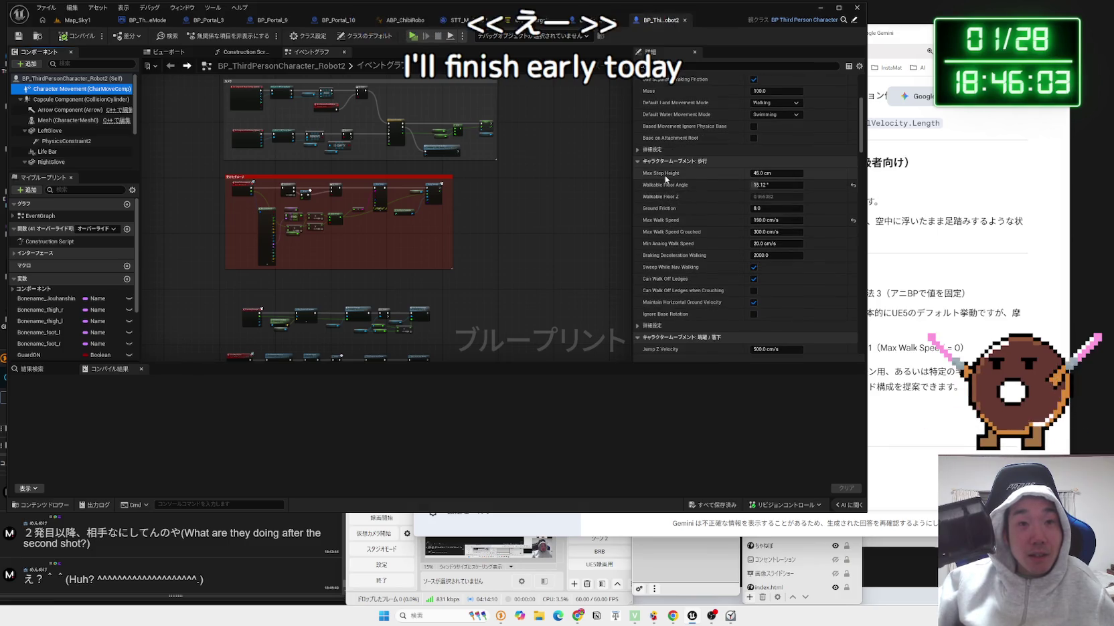
pyautogui.scroll(3, 809, 209)
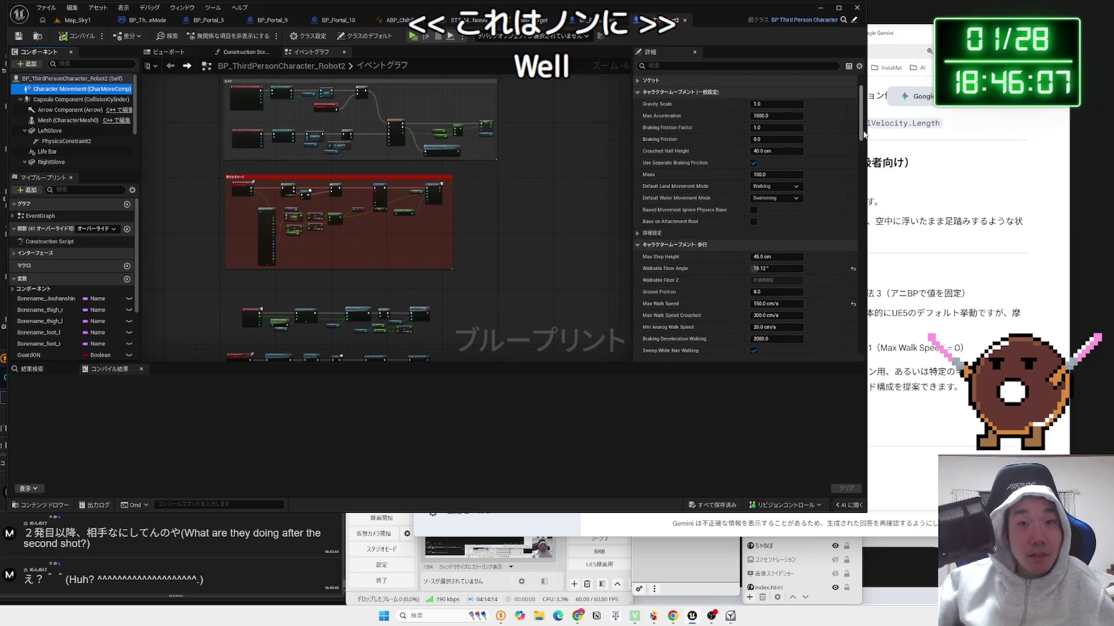
pyautogui.scroll(-5, 863, 134)
pyautogui.click(883, 308)
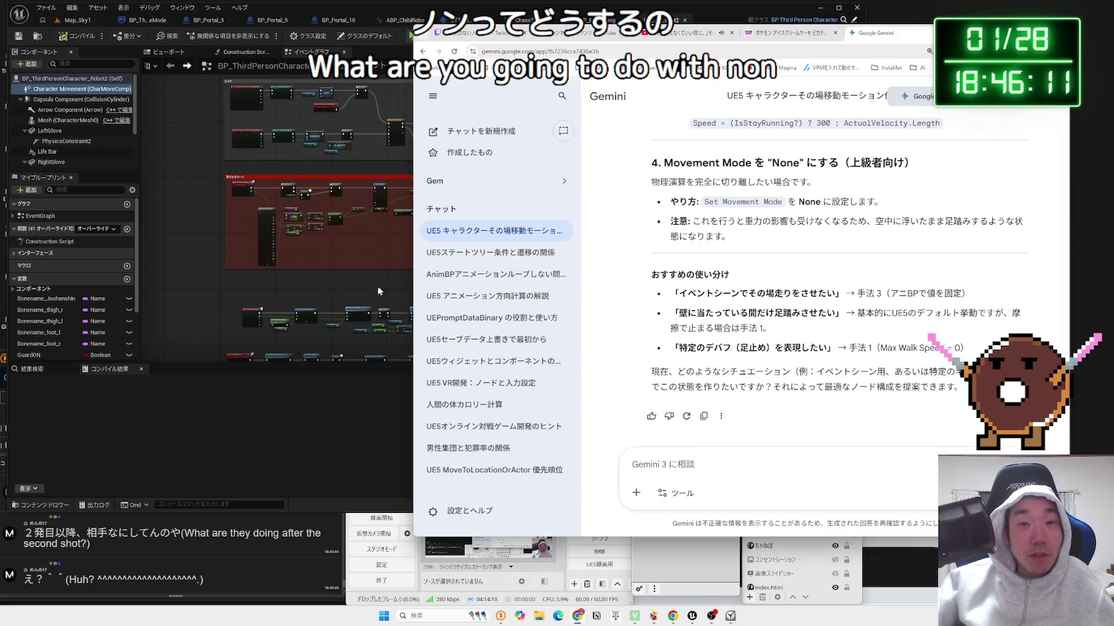
# Add a Set Movement Mode node after Set Bar Color in Robot2's graph.
pyautogui.click(253, 250)
pyautogui.scroll(2, 270, 188)
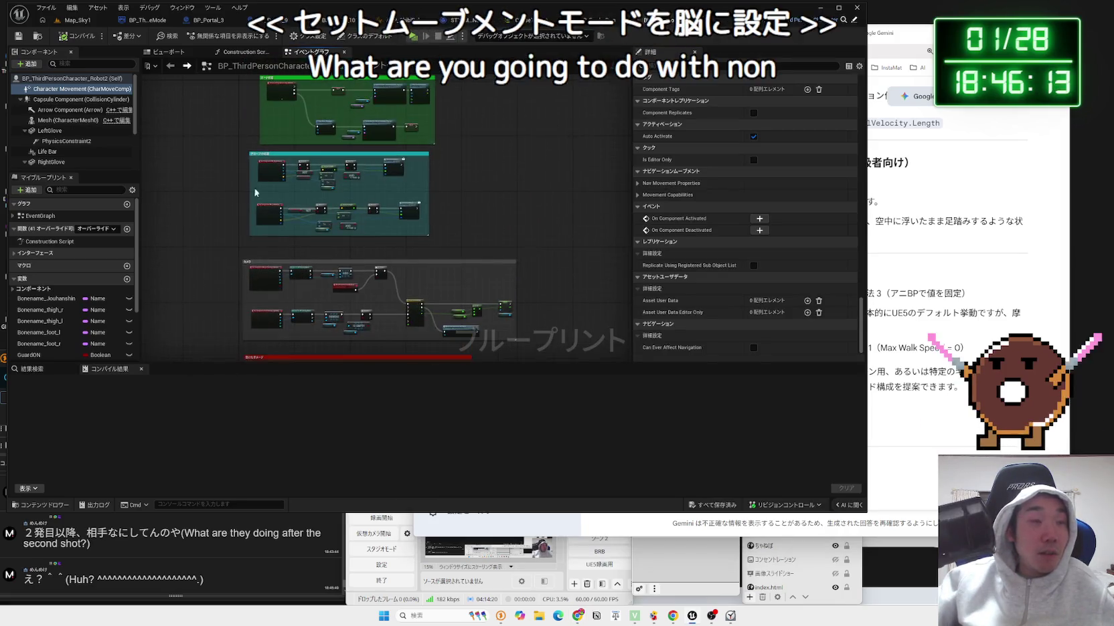
pyautogui.scroll(4, 435, 190)
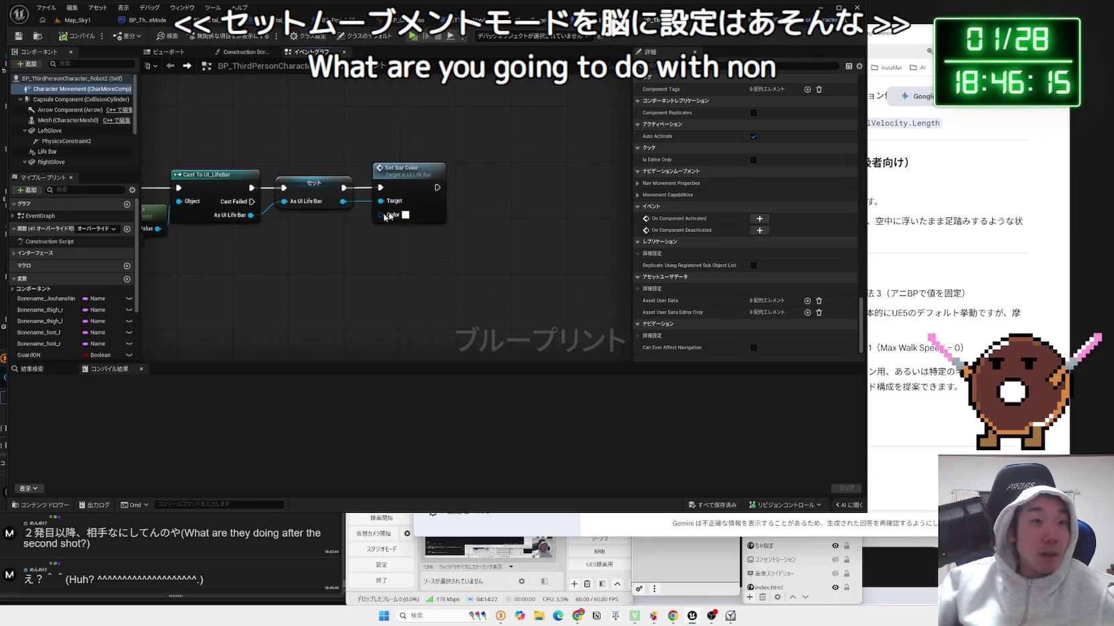
pyautogui.moveTo(435, 190); pyautogui.dragTo(493, 189)
pyautogui.write('set move')
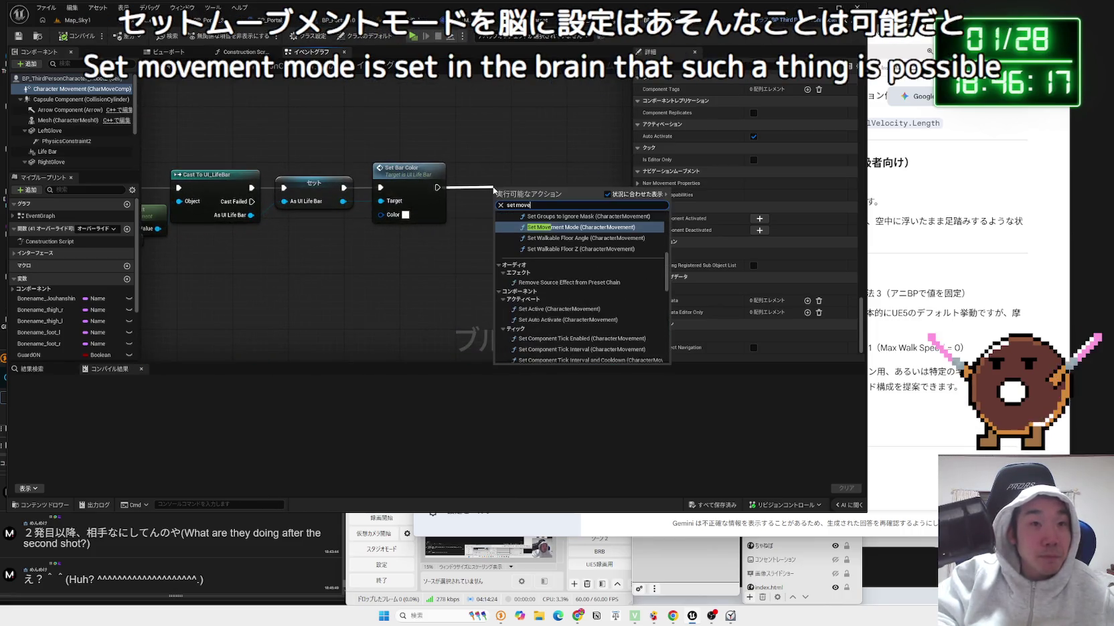
pyautogui.write('ment mode')
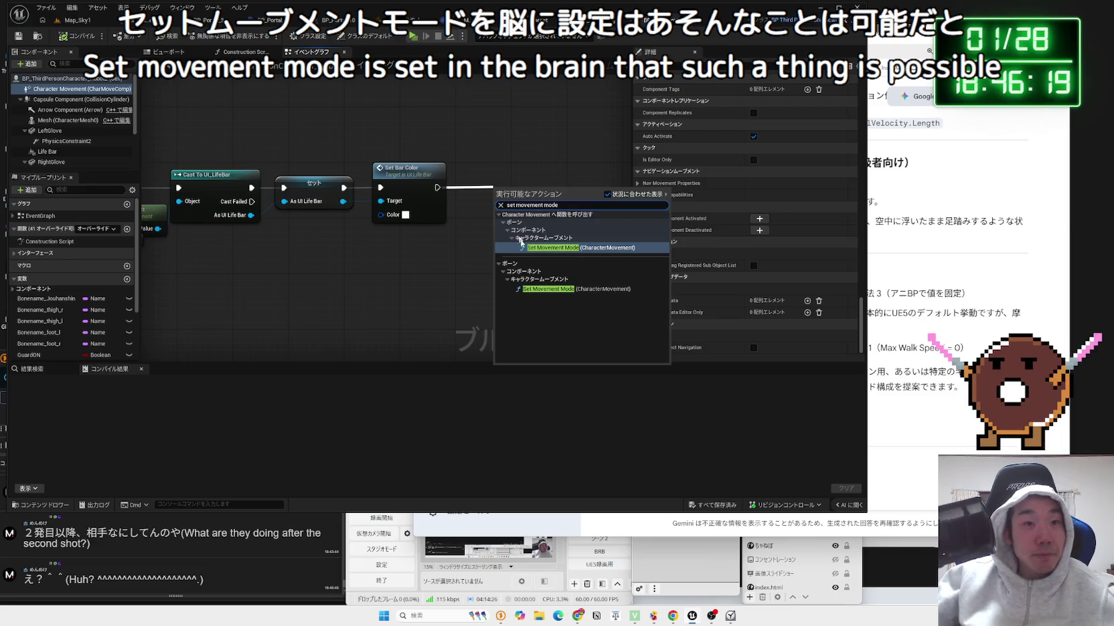
pyautogui.click(545, 250)
# Place the new node beside Set Bar Color and play-test Map_Sky1.
pyautogui.moveTo(550, 195)
pyautogui.mouseDown()
pyautogui.moveTo(579, 199)
pyautogui.moveTo(587, 181)
pyautogui.mouseUp()
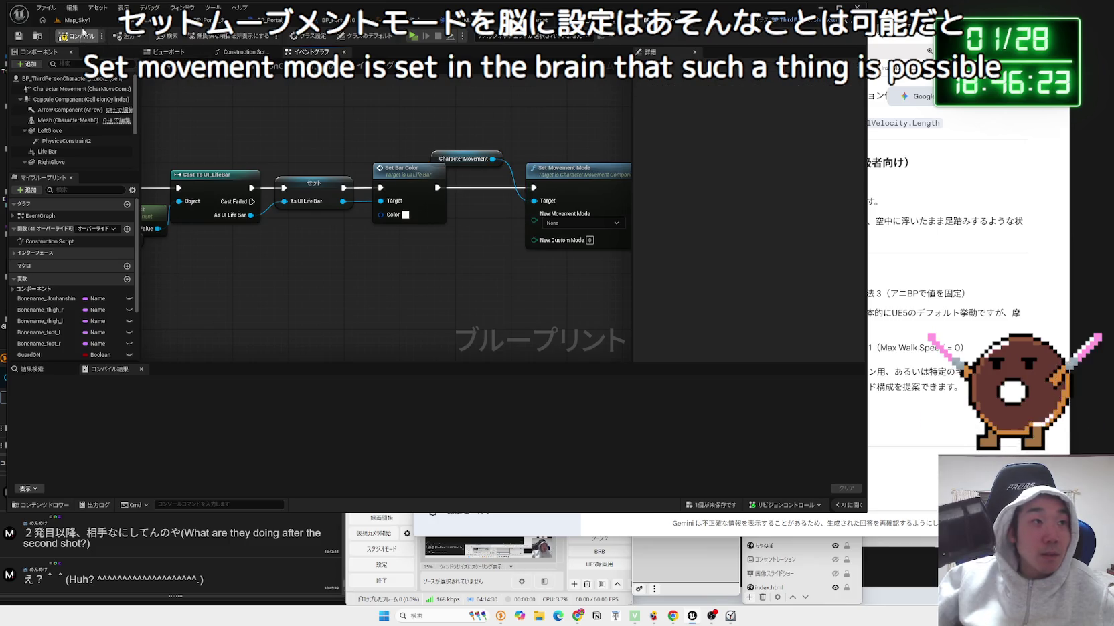
pyautogui.click(84, 32)
pyautogui.hotkey('alt', 'p')
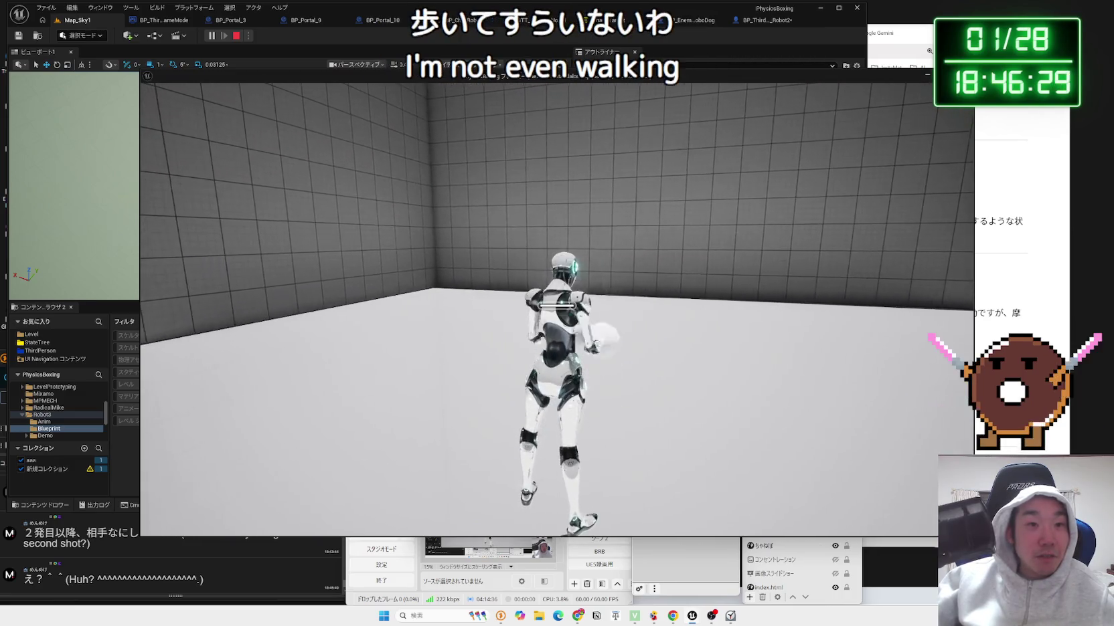
# Stop the test, delete the Set Movement Mode and Character Movement nodes, and rerun Map_Sky1.
pyautogui.press('Escape')
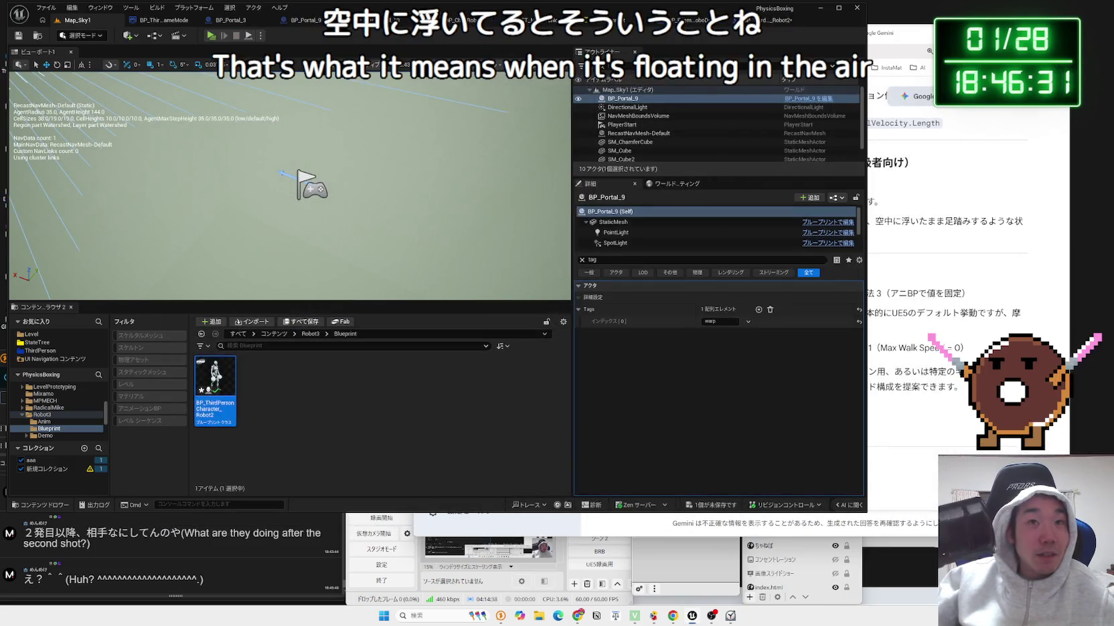
pyautogui.press('Delete')
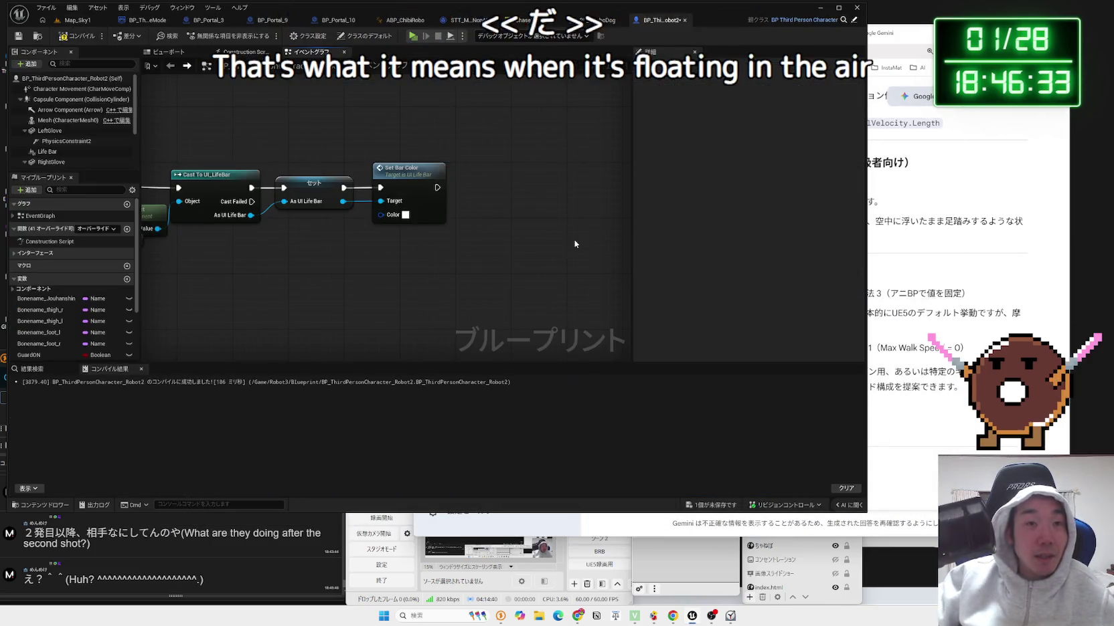
pyautogui.click(83, 21)
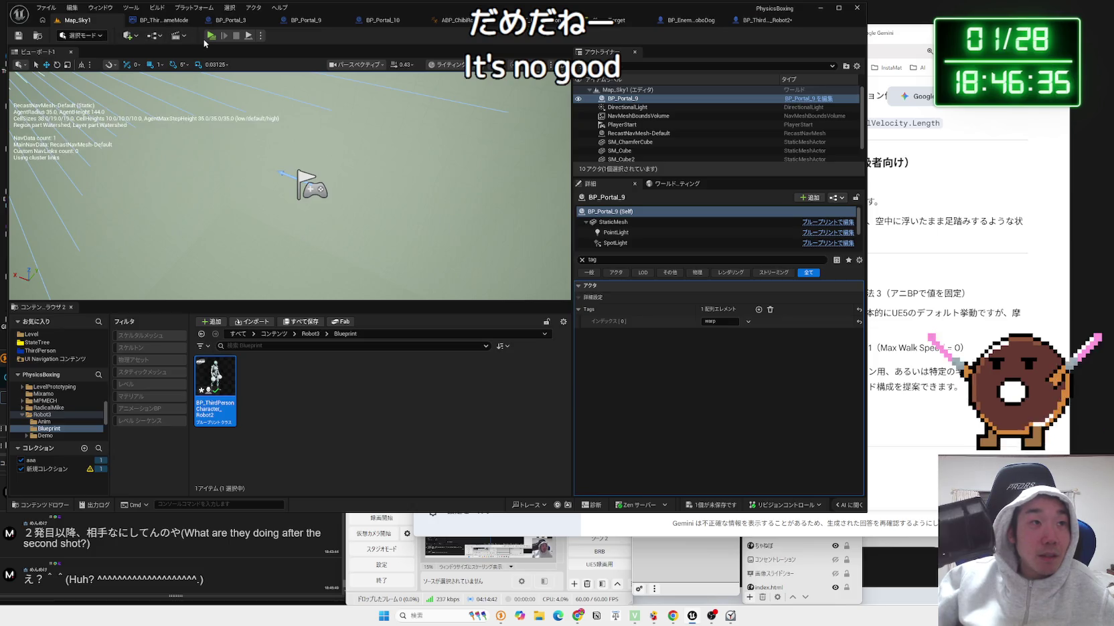
pyautogui.hotkey('alt', 'p')
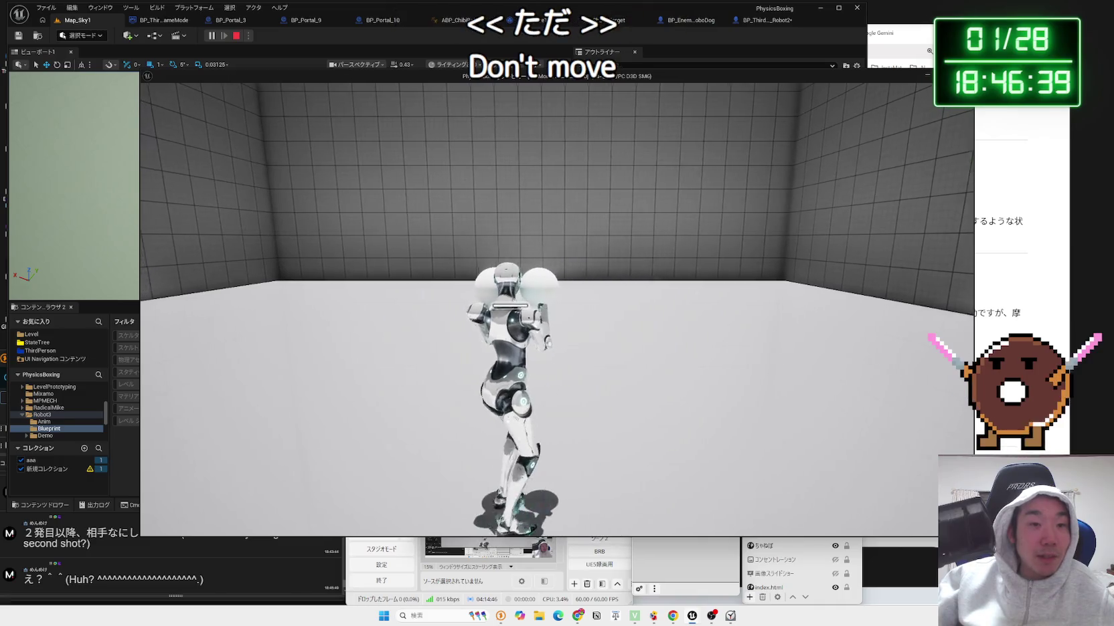
pyautogui.press('Escape')
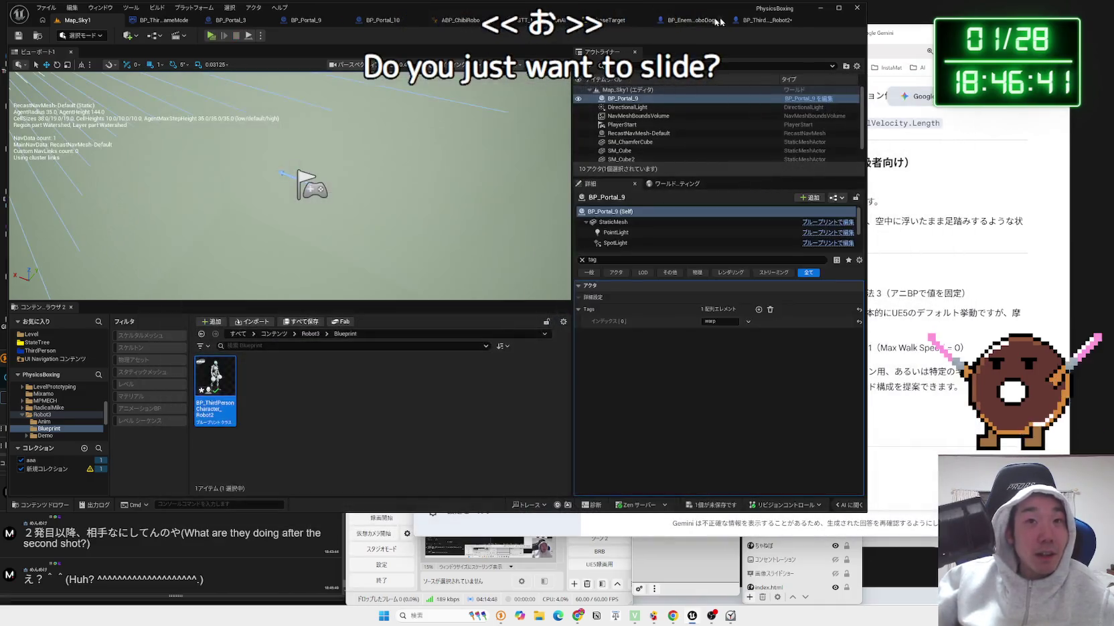
pyautogui.click(769, 20)
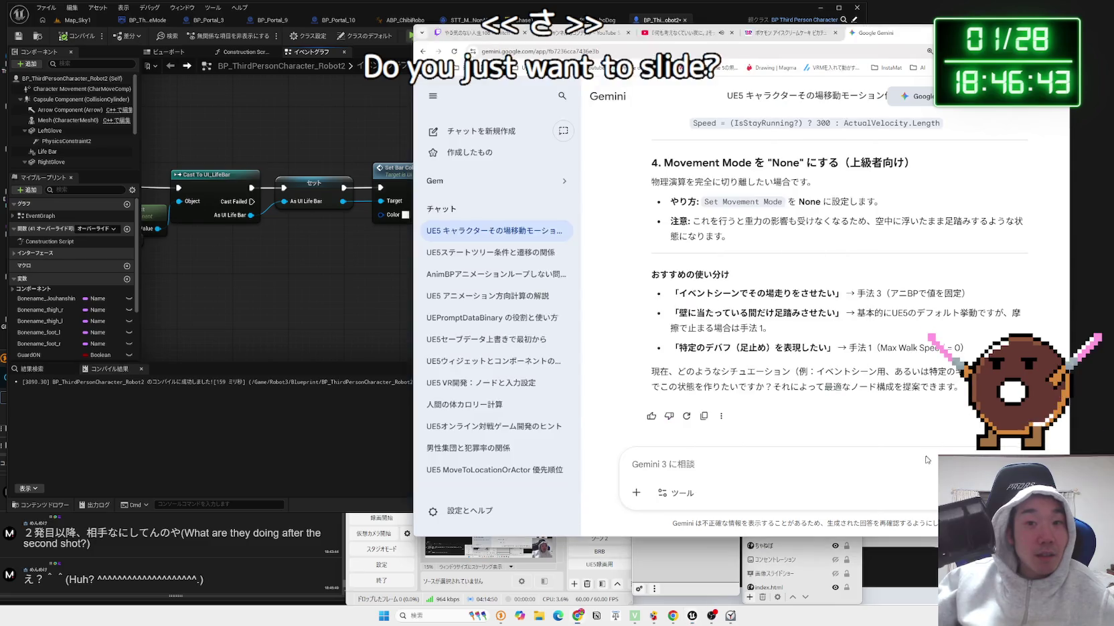
# Ask Gemini whether setting friction to zero to make the character slide would work.
pyautogui.click(926, 460)
pyautogui.write('m')
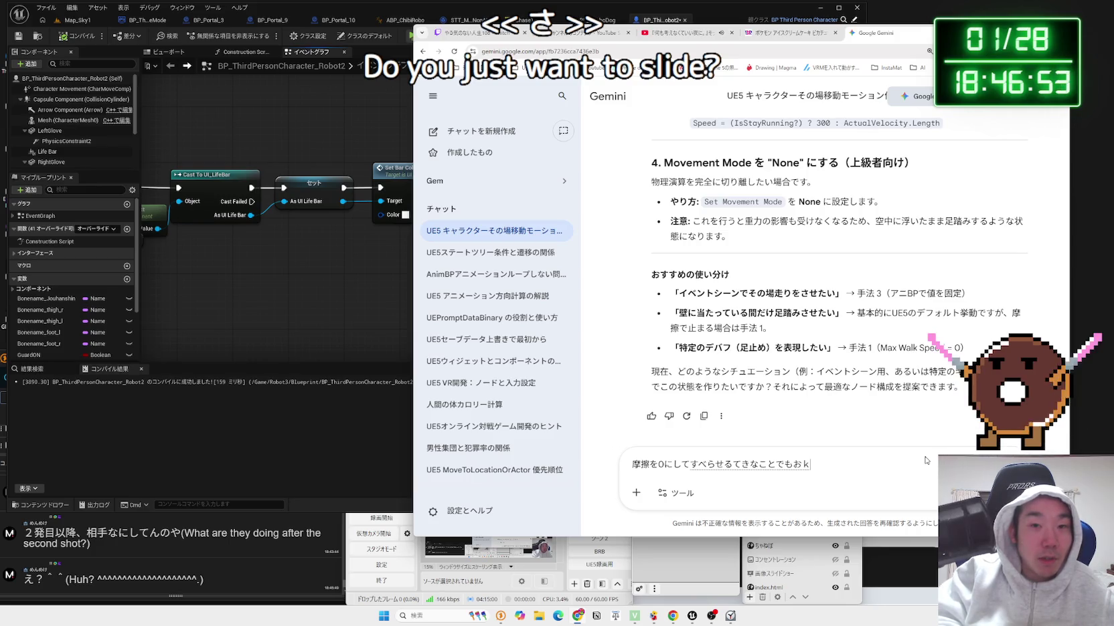
pyautogui.press('Return')
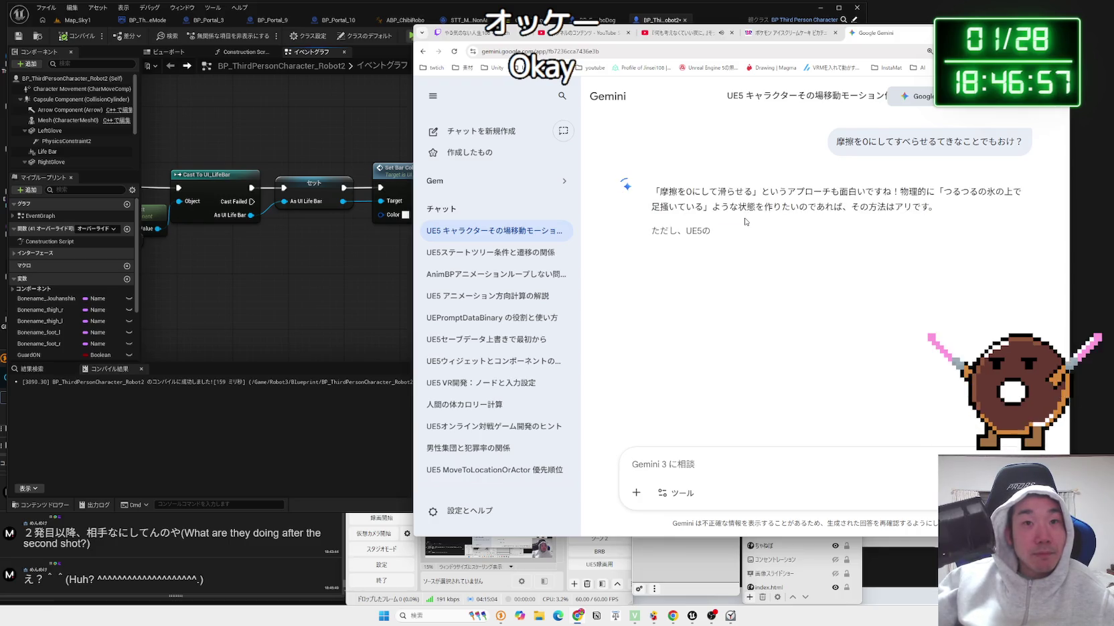
# Read Gemini's advice on Ground Friction 0.0 and Braking Deceleration Walking 50000, then return to Unreal.
pyautogui.moveTo(653, 190); pyautogui.dragTo(929, 209)
pyautogui.click(937, 211)
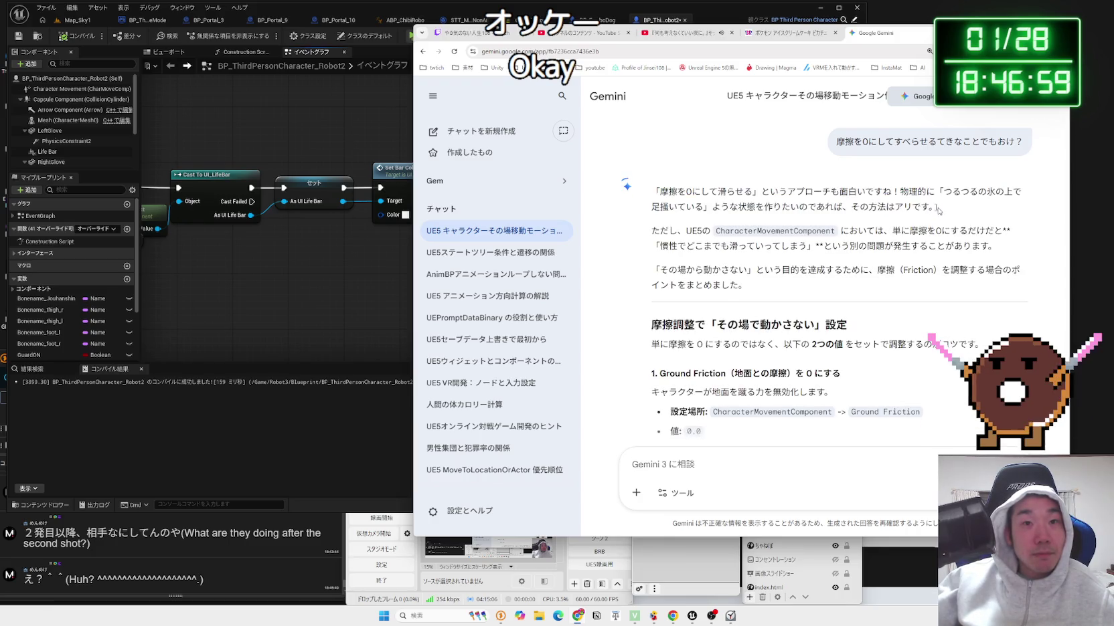
pyautogui.moveTo(741, 199); pyautogui.dragTo(990, 248)
pyautogui.moveTo(714, 231); pyautogui.dragTo(730, 247)
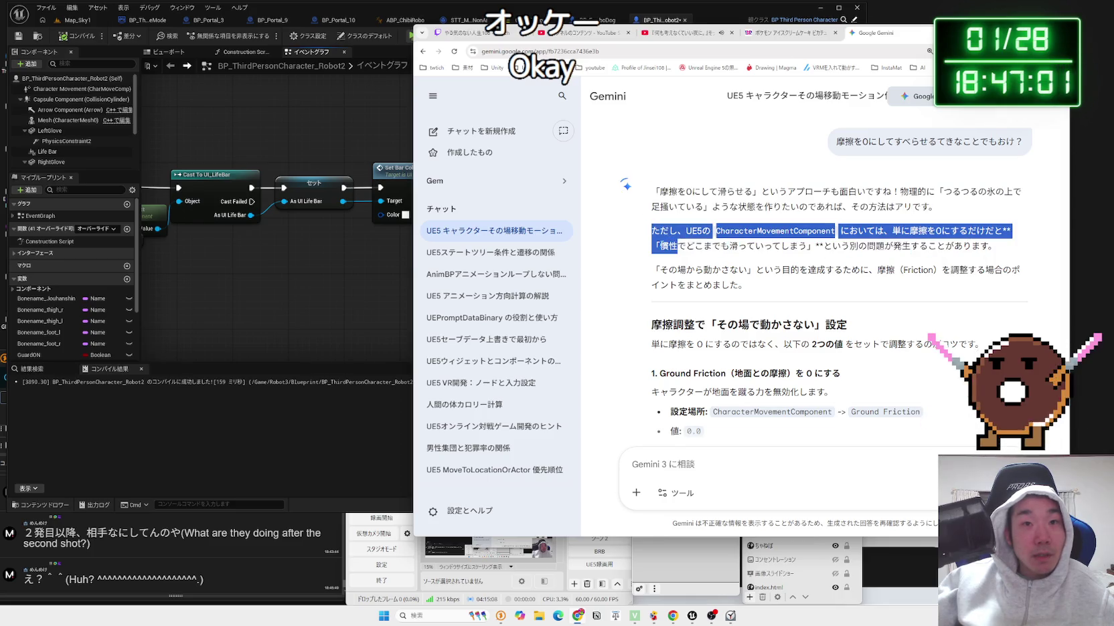
pyautogui.moveTo(831, 245); pyautogui.dragTo(668, 245)
pyautogui.moveTo(938, 246)
pyautogui.mouseDown()
pyautogui.moveTo(670, 249)
pyautogui.moveTo(759, 282)
pyautogui.mouseUp()
pyautogui.click(758, 282)
pyautogui.scroll(-2, 758, 283)
pyautogui.moveTo(832, 261); pyautogui.dragTo(659, 245)
pyautogui.scroll(-2, 769, 267)
pyautogui.moveTo(713, 194)
pyautogui.mouseDown()
pyautogui.moveTo(924, 194)
pyautogui.moveTo(784, 249)
pyautogui.mouseUp()
pyautogui.click(785, 249)
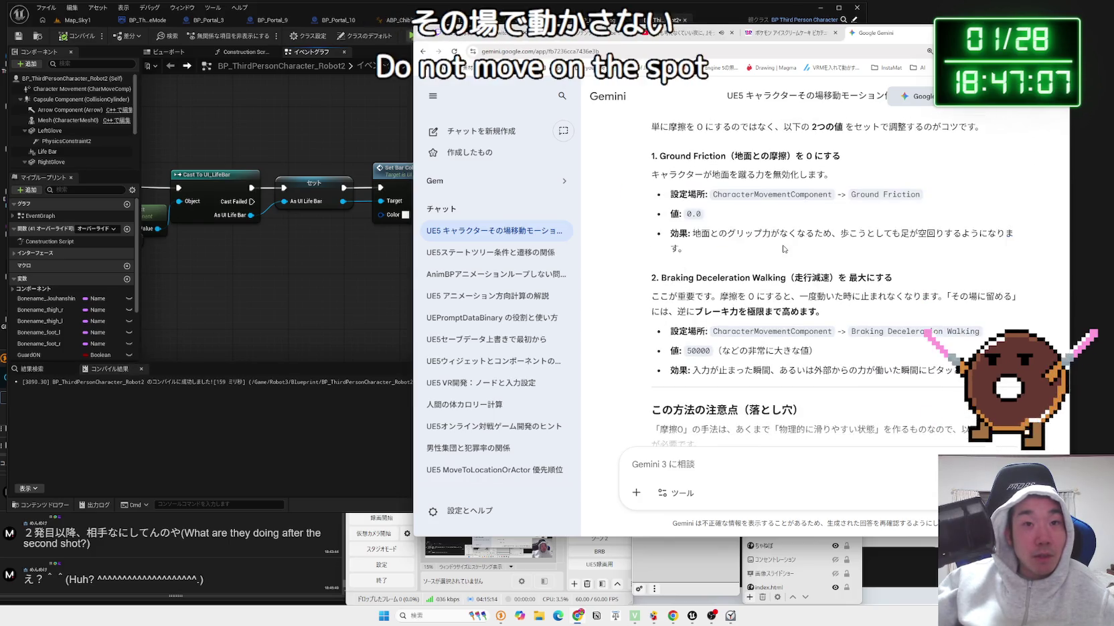
pyautogui.click(347, 306)
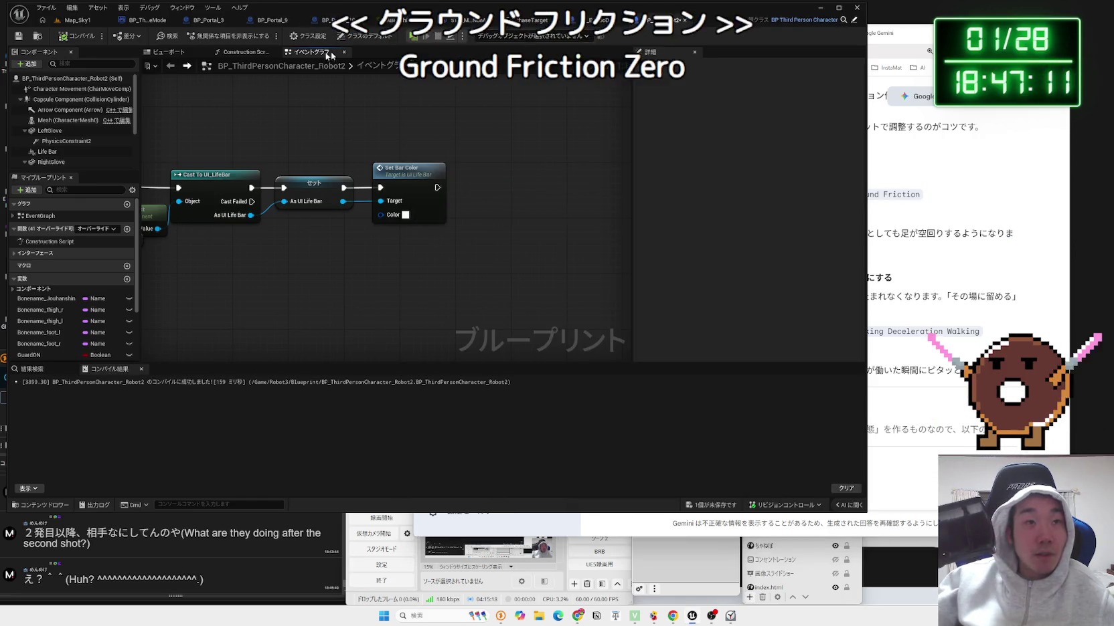
# Filter Robot2's Class Defaults Details by 'ground' to show Ground Friction at 8.0.
pyautogui.click(67, 78)
pyautogui.scroll(-1, 78, 164)
pyautogui.scroll(1, 78, 164)
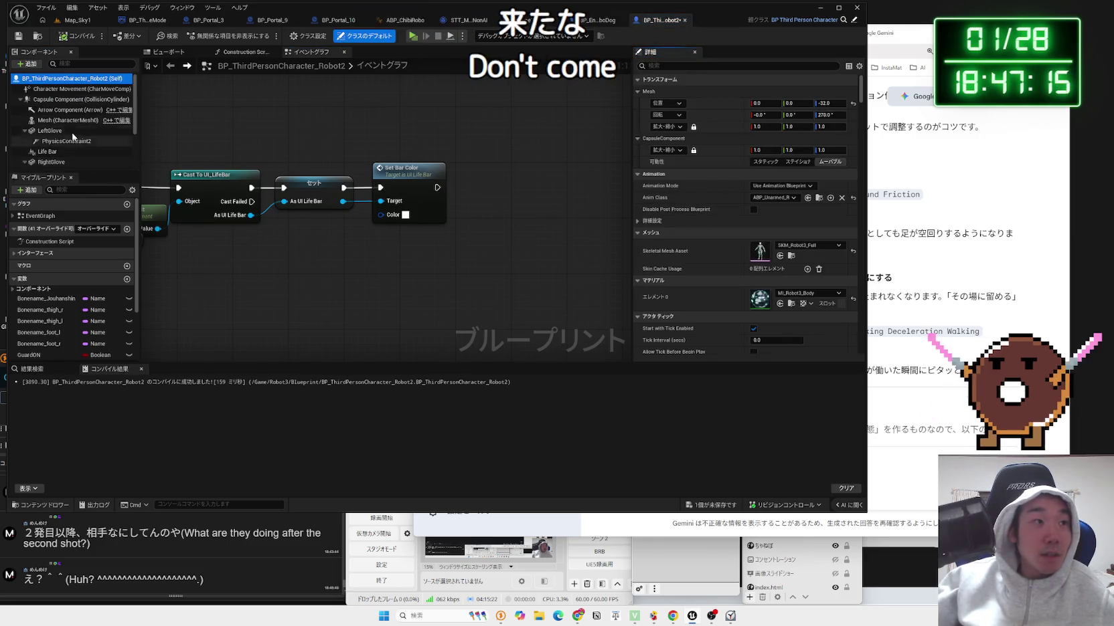
pyautogui.write('Groun')
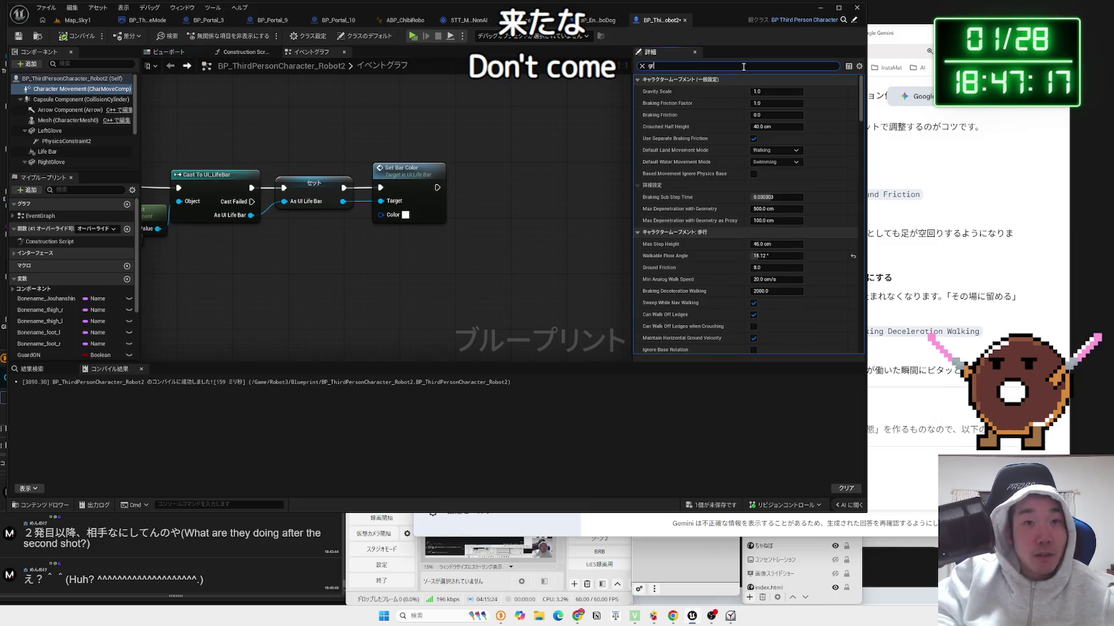
pyautogui.write('d')
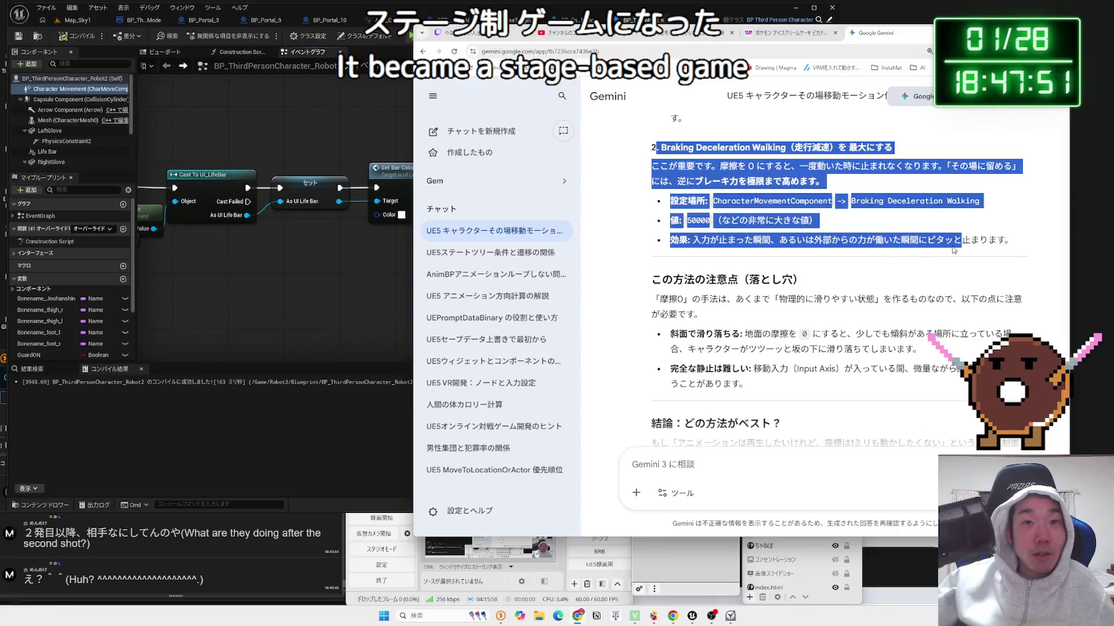
pyautogui.scroll(2, 672, 211)
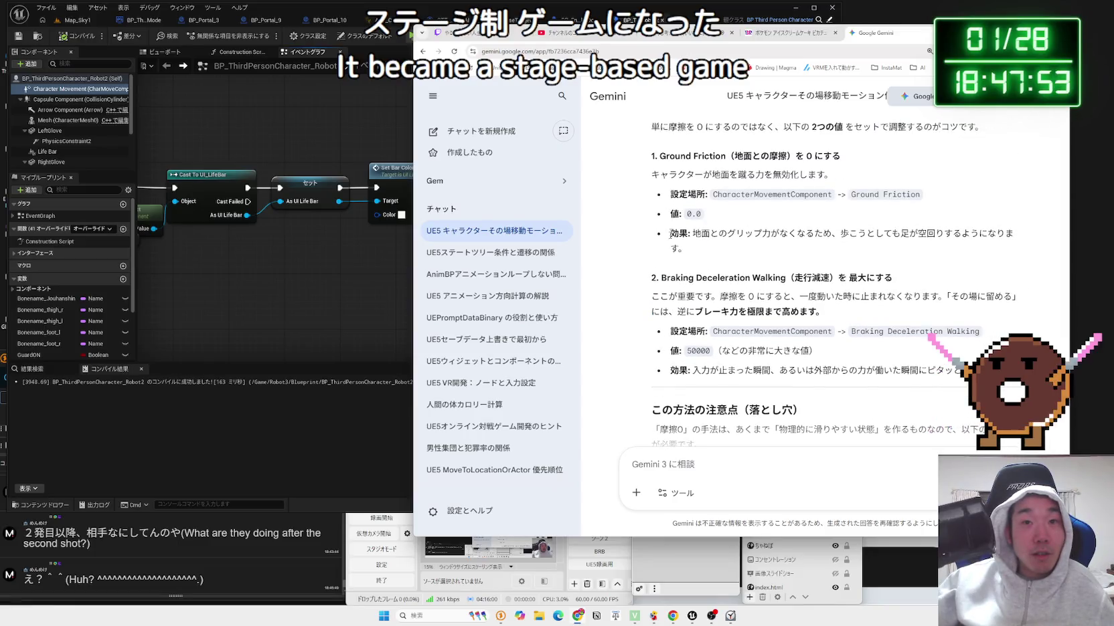
pyautogui.moveTo(824, 312)
pyautogui.mouseDown()
pyautogui.moveTo(648, 282)
pyautogui.moveTo(843, 314)
pyautogui.mouseUp()
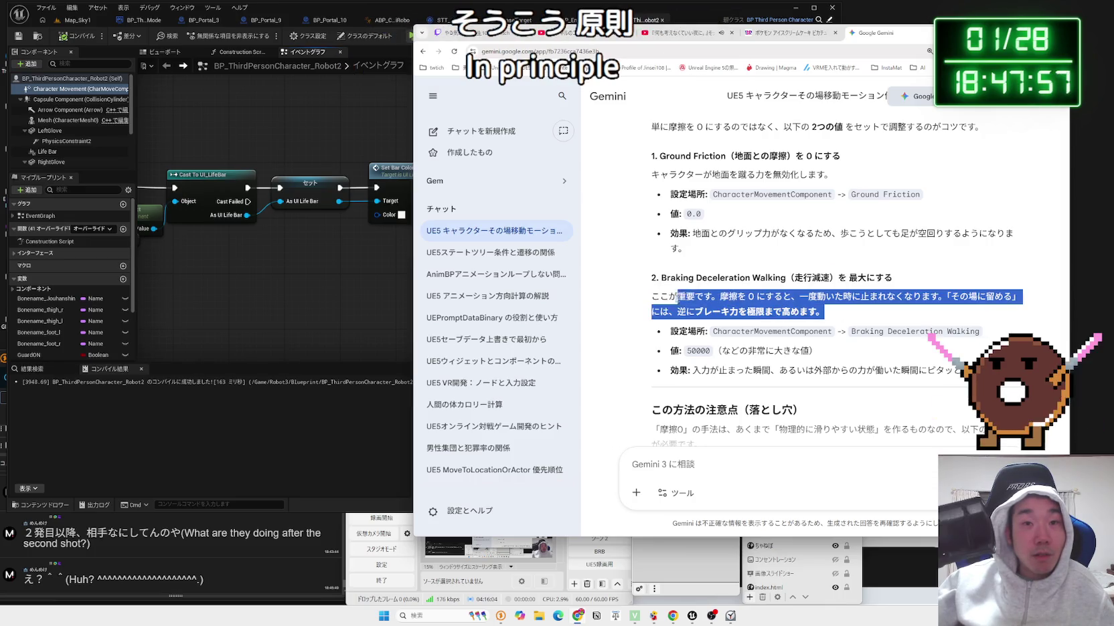
pyautogui.scroll(1, 776, 294)
pyautogui.moveTo(670, 276); pyautogui.dragTo(777, 293)
pyautogui.click(777, 292)
pyautogui.scroll(1, 777, 292)
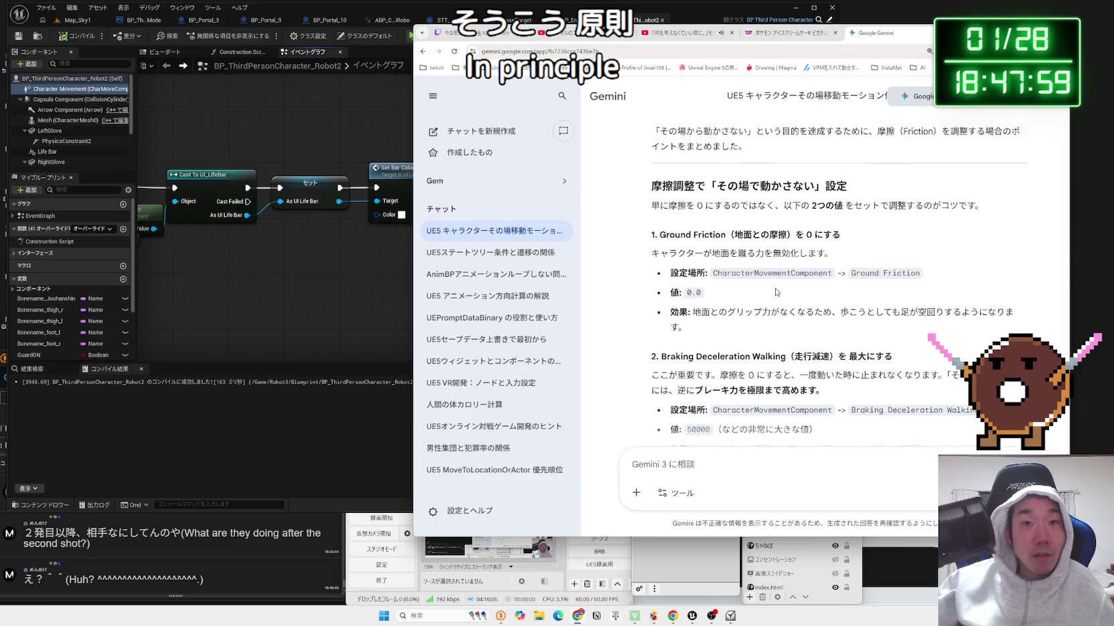
pyautogui.click(329, 281)
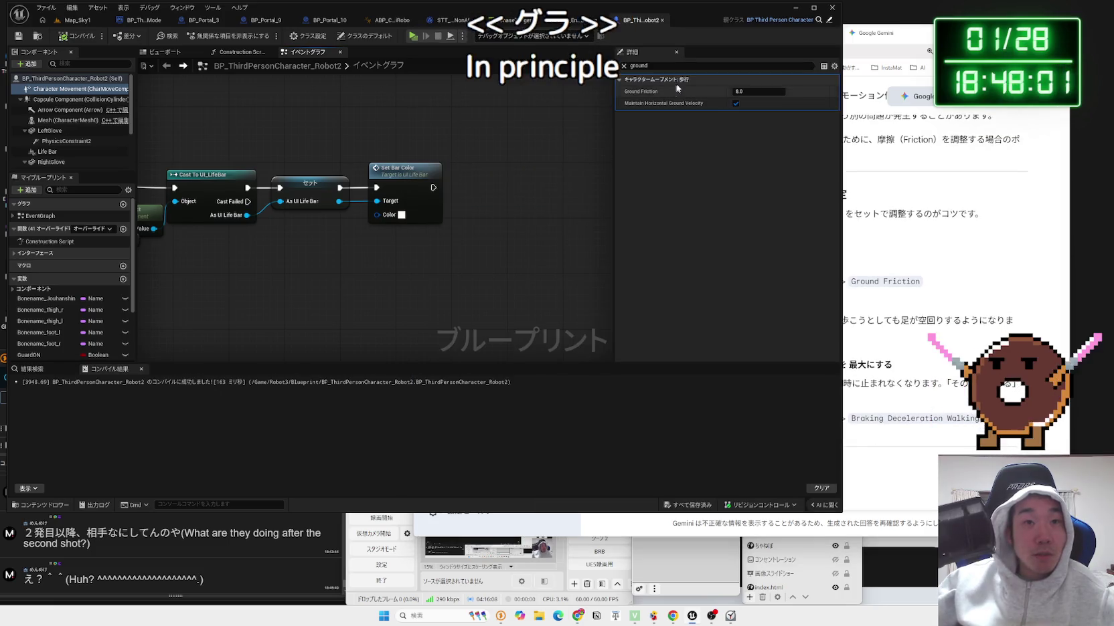
# Filter the Details panel by 'frict' to check friction settings, then clear the filter.
pyautogui.hotkey('ctrl', 'a')
pyautogui.write('fri')
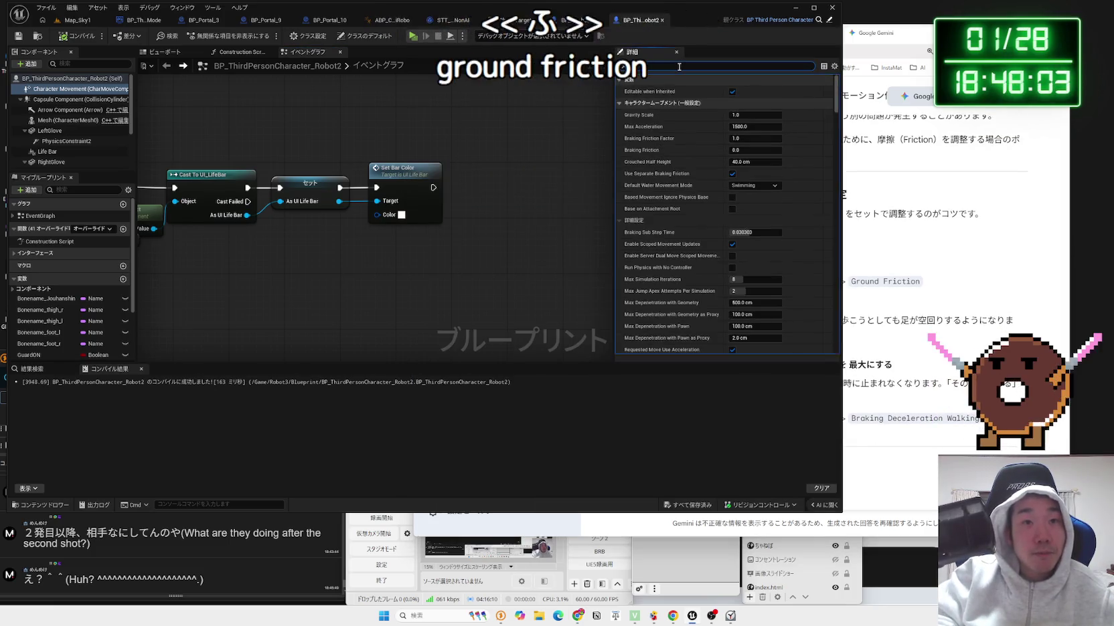
pyautogui.write('ction')
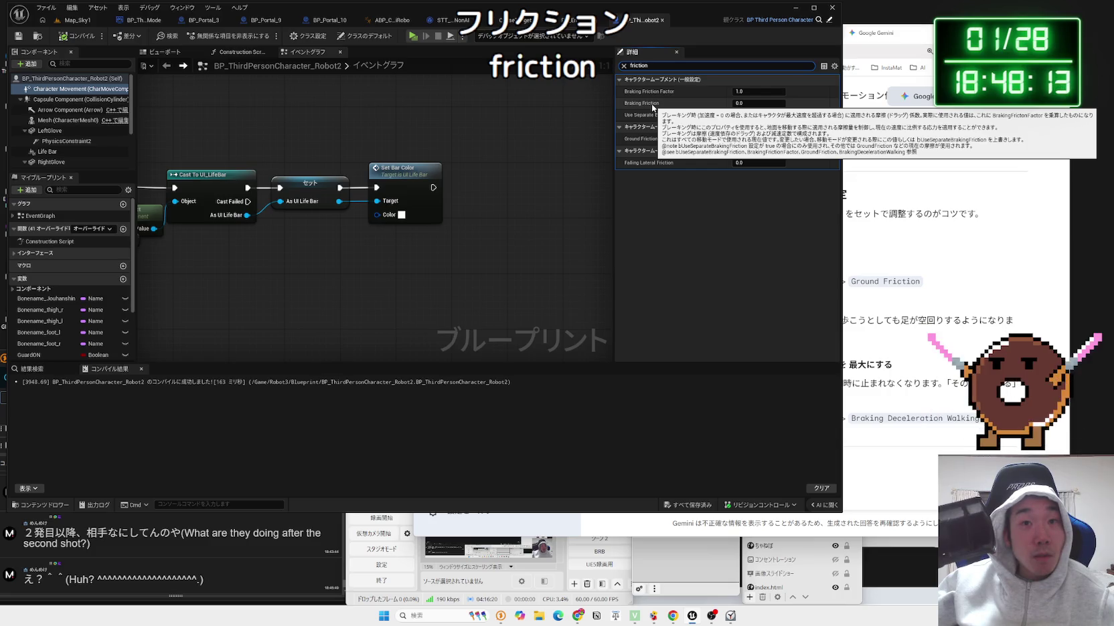
pyautogui.click(623, 65)
# Enter 0 for Max Walk Speed and Max Walk Speed Crouched under Character Movement: Walking.
pyautogui.click(74, 88)
pyautogui.scroll(-5, 756, 209)
pyautogui.scroll(-4, 756, 209)
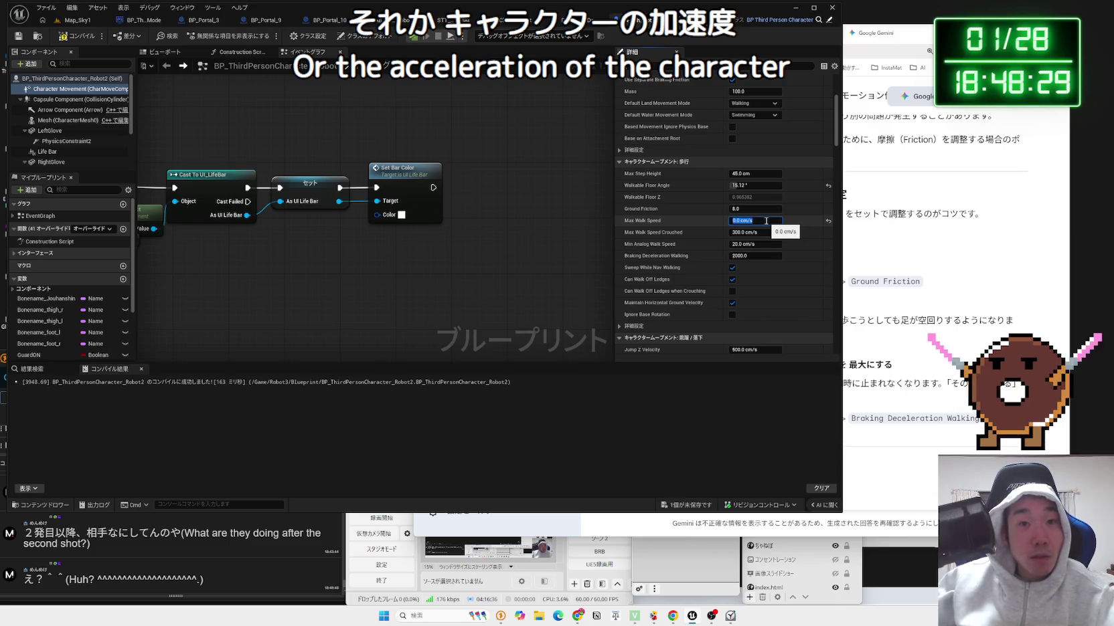
pyautogui.write('0')
pyautogui.press('Return')
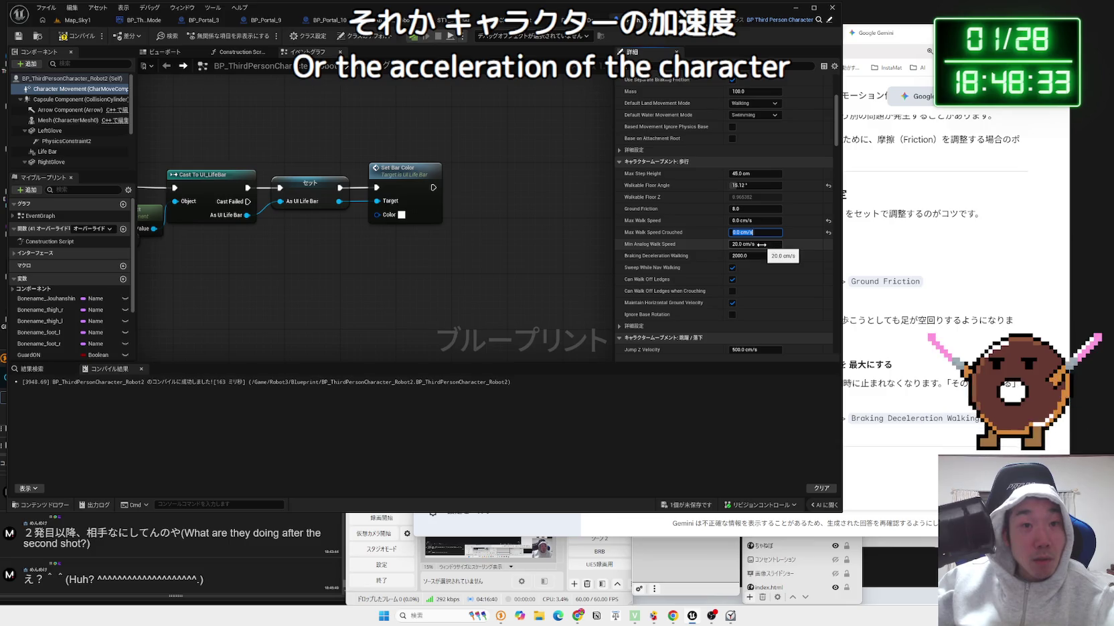